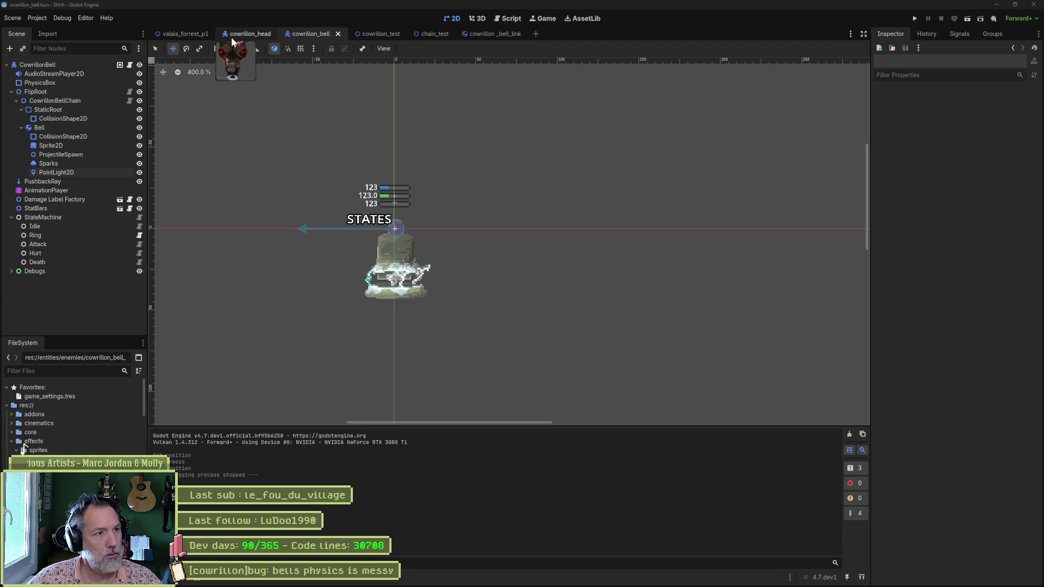
- On the valais_forrest_p1 level, select the CowrillonHead boss and bring up the scene picker for instancing
{"action": "left_click", "coordinate": [184, 34]}
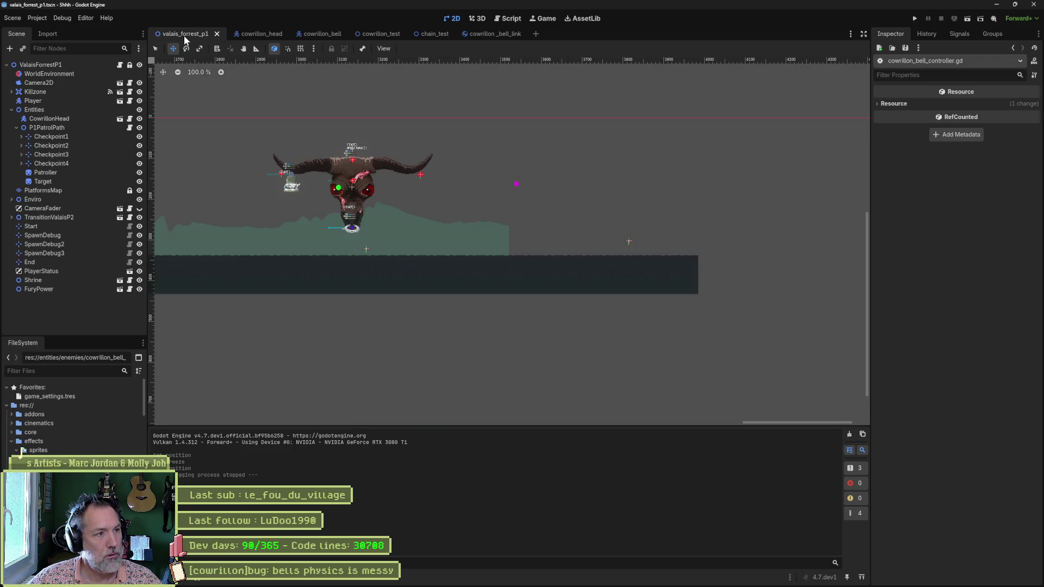
{"action": "left_click", "coordinate": [64, 120]}
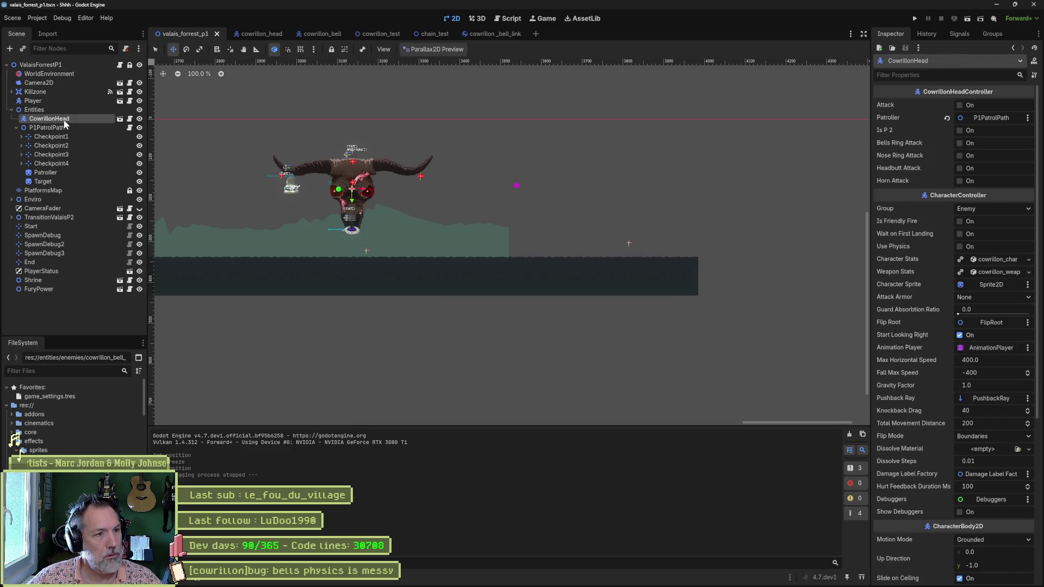
{"action": "scroll", "coordinate": [236, 150], "scroll_direction": "up", "scroll_amount": 3}
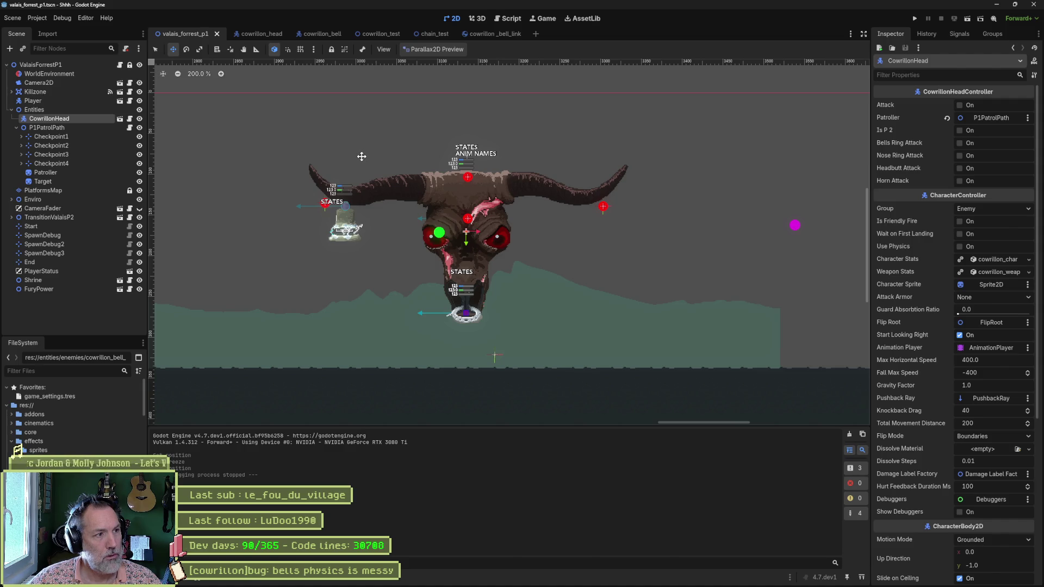
{"action": "key", "text": "ctrl+shift+o"}
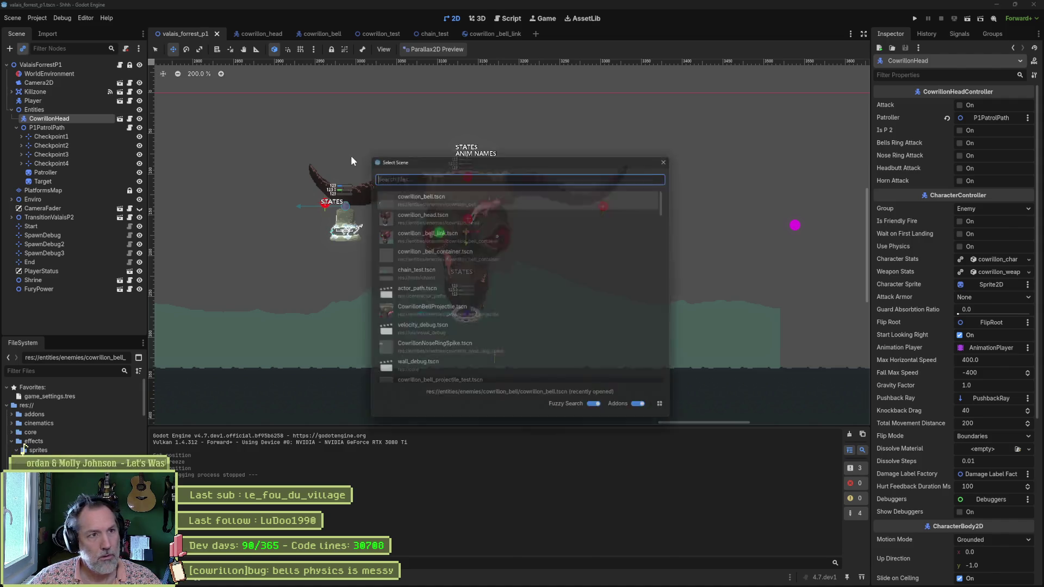
- Instance chain_test under CowrillonHead and place it beside the boss skull
{"action": "type", "text": "chain"}
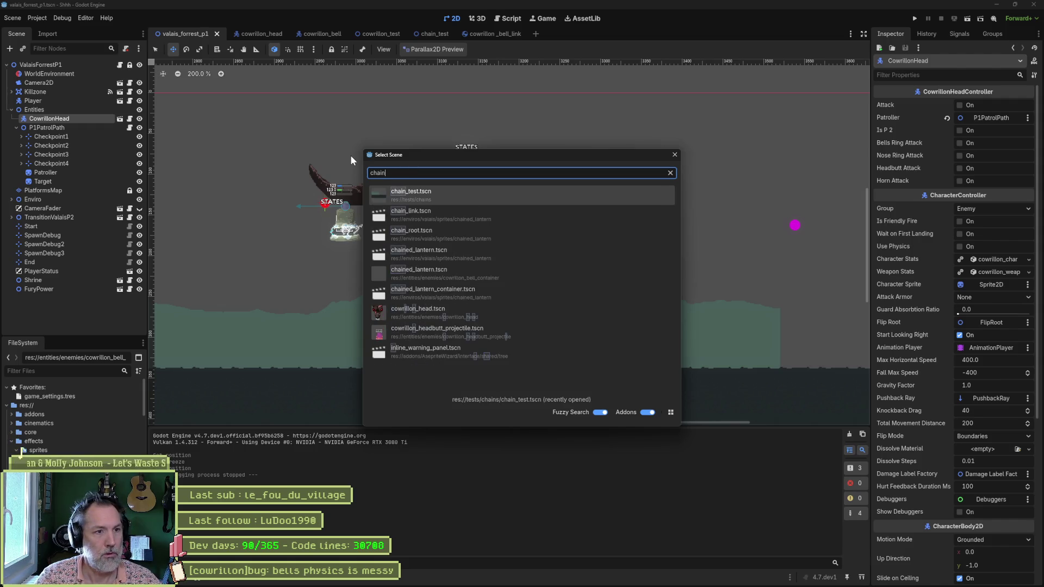
{"action": "key", "text": "Return"}
{"action": "mouse_move", "coordinate": [338, 191]}
{"action": "left_mouse_down"}
{"action": "mouse_move", "coordinate": [378, 178]}
{"action": "mouse_move", "coordinate": [349, 159]}
{"action": "left_mouse_up"}
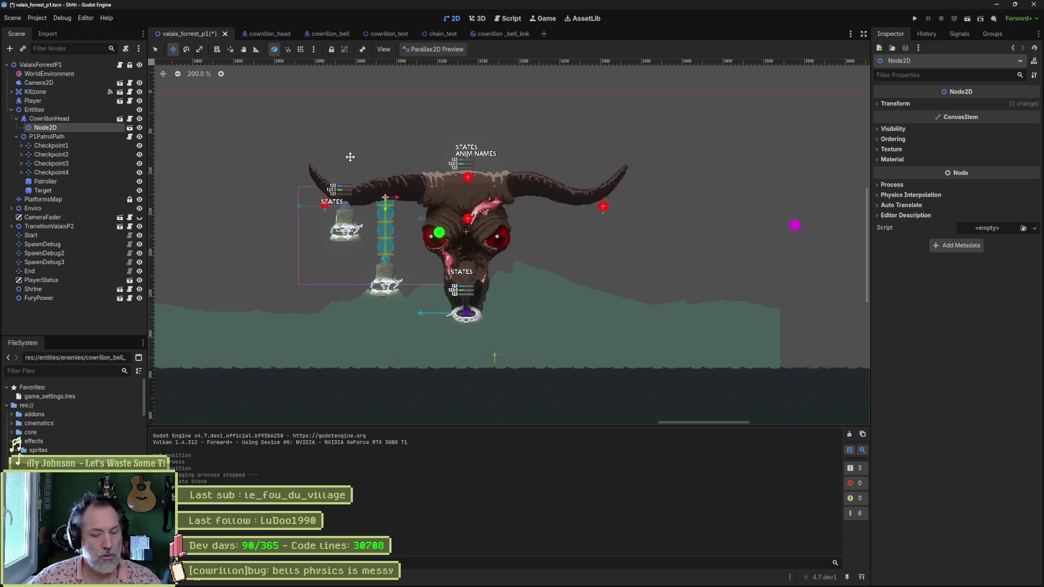
- Save the level, end the test run, and switch to the chain_test scene
{"action": "key", "text": "ctrl+s"}
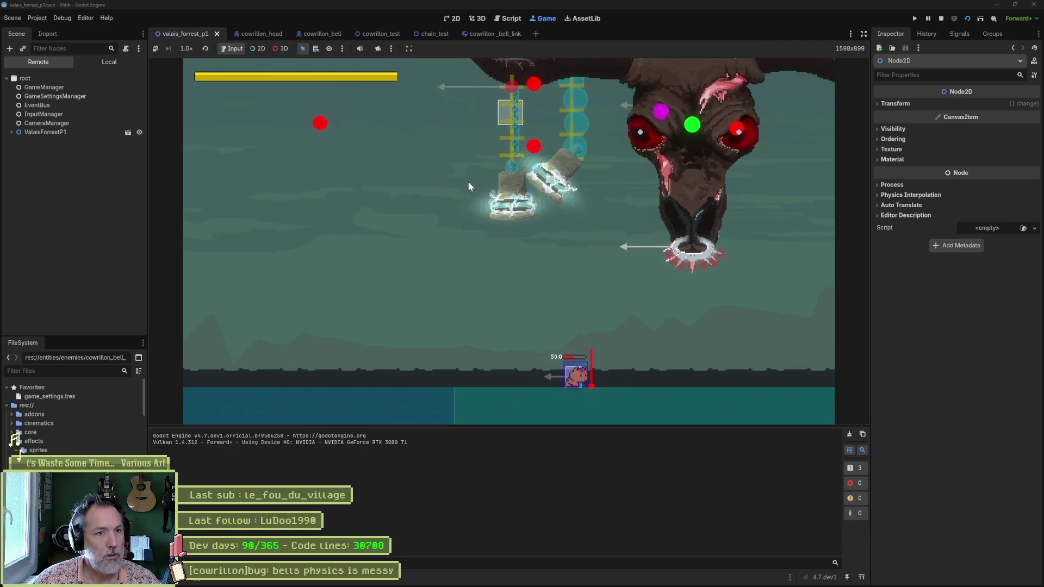
{"action": "key", "text": "F8"}
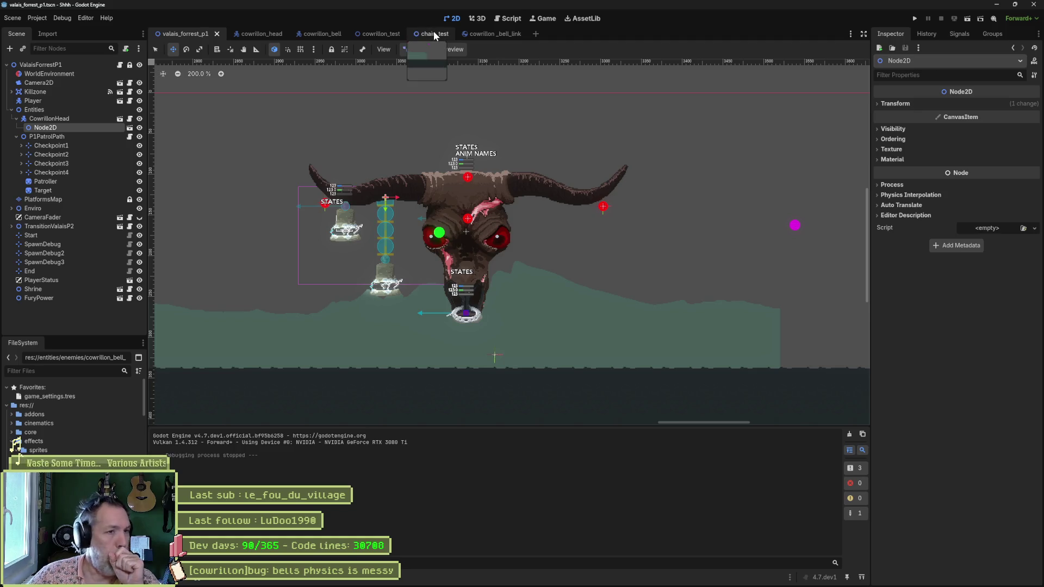
{"action": "left_click", "coordinate": [435, 34]}
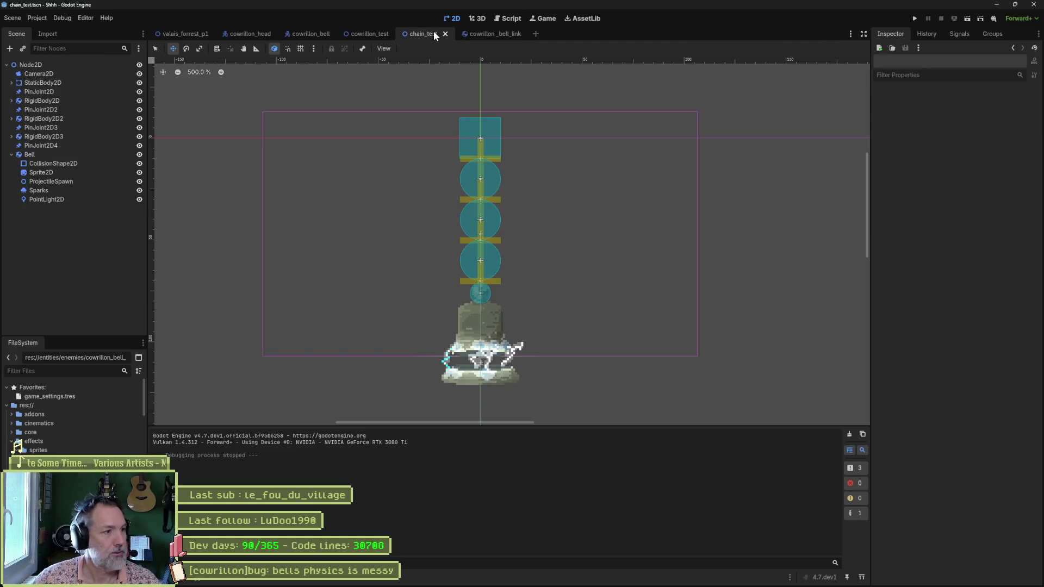
- Delete ProjectileSpawn, Sparks and PointLight2D from the Bell in chain_test
{"action": "left_click", "coordinate": [75, 198]}
{"action": "left_click", "coordinate": [66, 182], "text": "shift"}
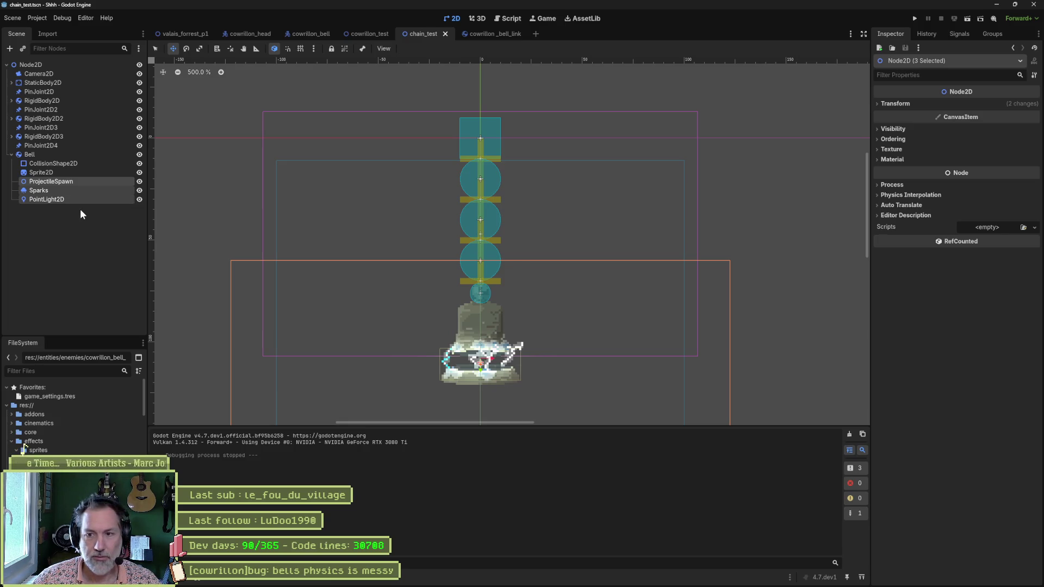
{"action": "key", "text": "Delete"}
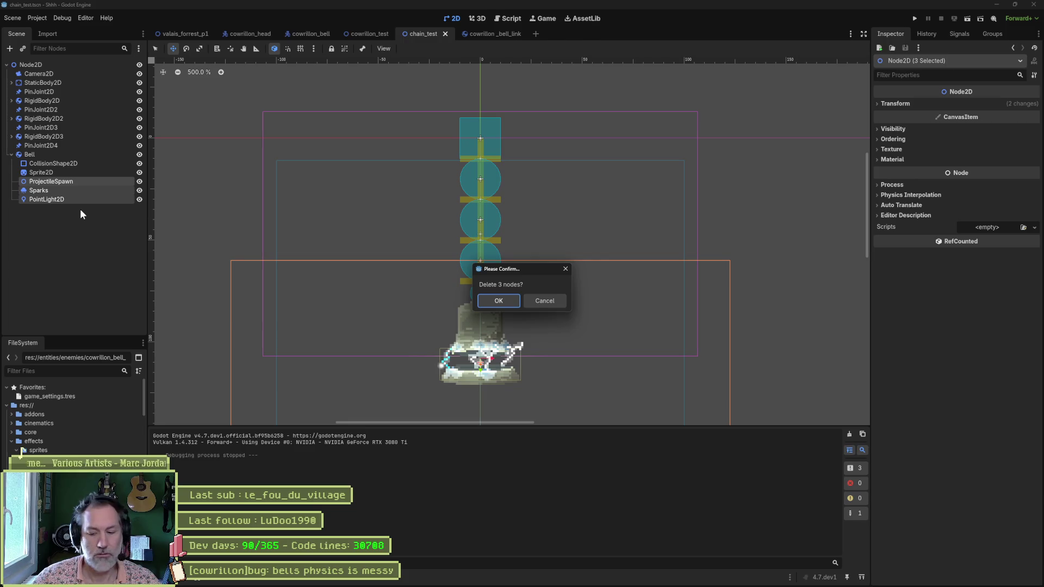
{"action": "key", "text": "Return"}
- Run the valais_forrest_p1 level again, then return to chain_test
{"action": "left_click", "coordinate": [190, 32]}
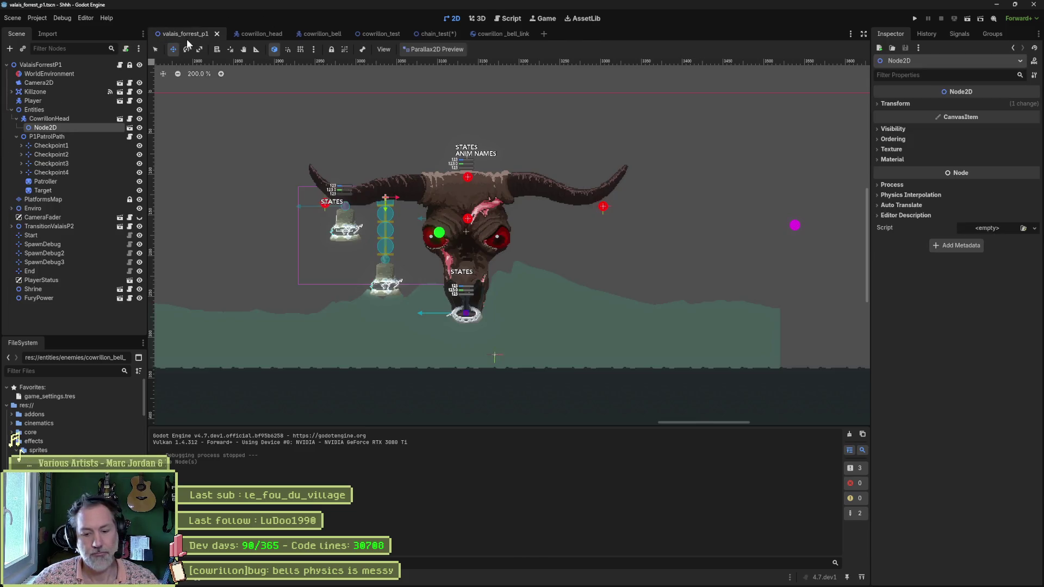
{"action": "key", "text": "F6"}
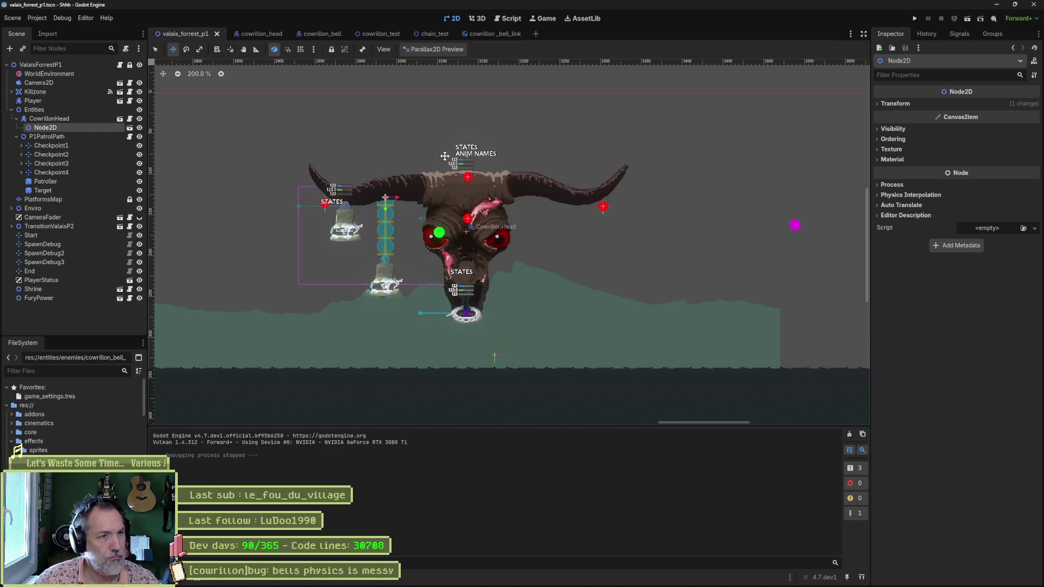
{"action": "left_click", "coordinate": [423, 35]}
- Undo the deletion to restore the Bell's three child nodes, then save and run chain_test
{"action": "left_click", "coordinate": [97, 240]}
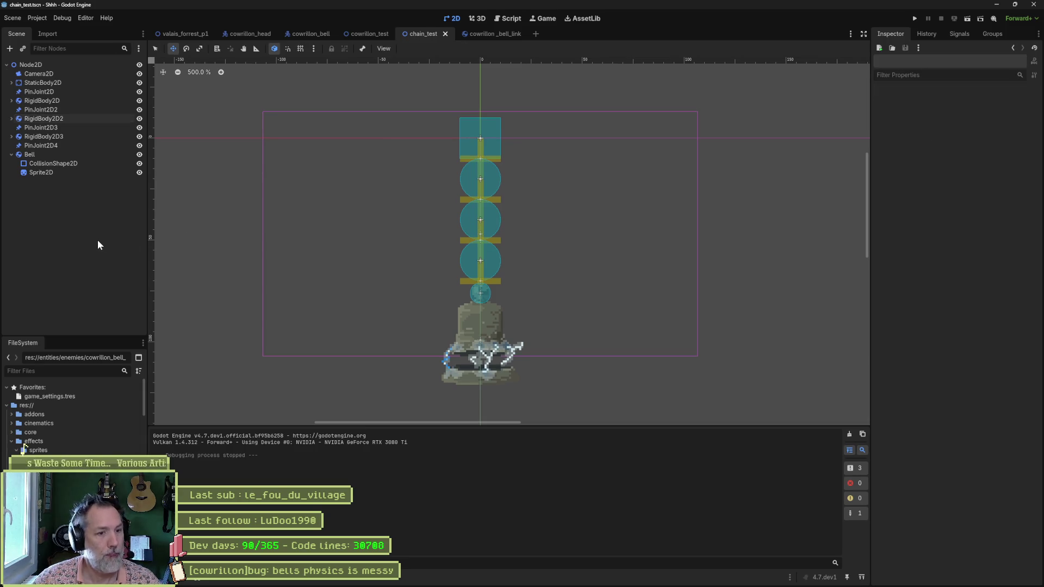
{"action": "key", "text": "ctrl+z"}
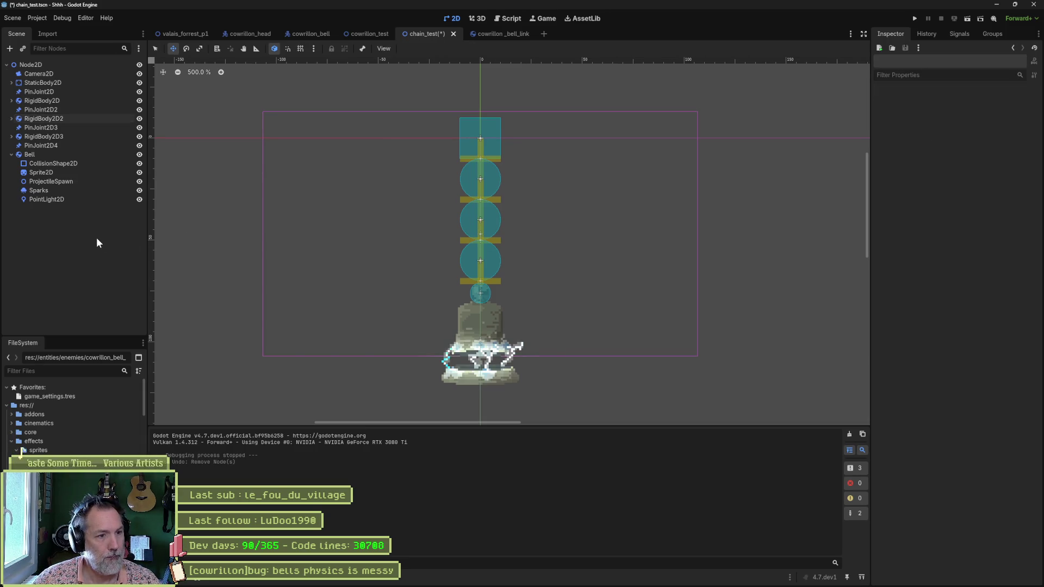
{"action": "key", "text": "F5"}
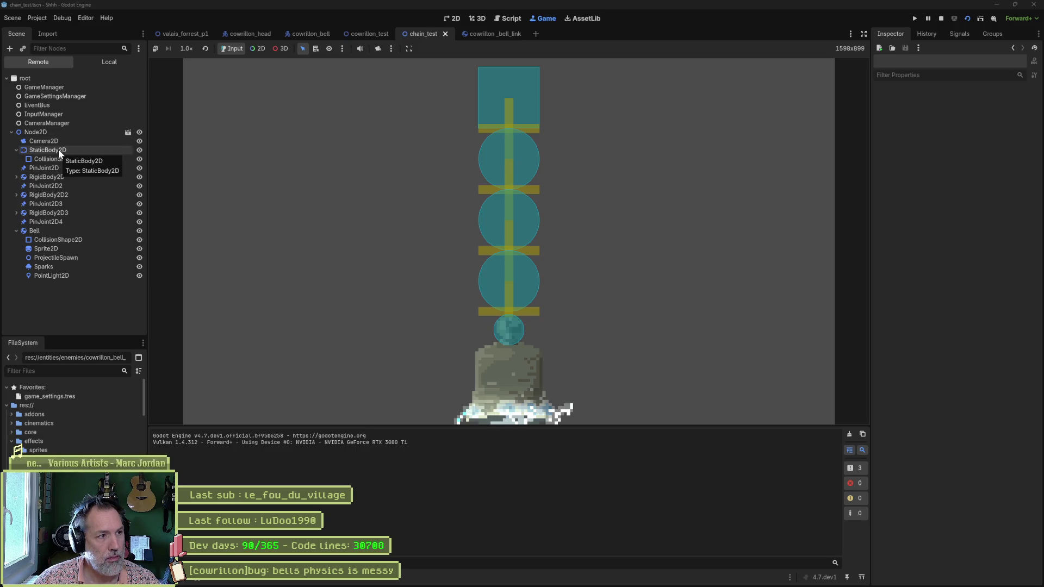
- In the running test, nudge the StaticBody2D anchor's x and scale the bell's CollisionShape2D to 1.82
{"action": "left_click", "coordinate": [66, 148]}
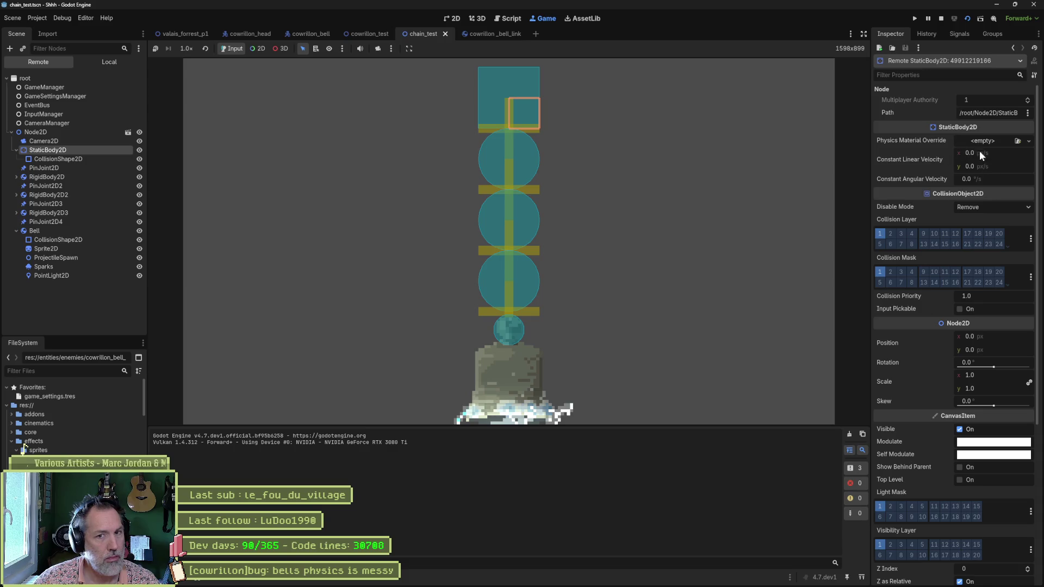
{"action": "mouse_move", "coordinate": [979, 336]}
{"action": "left_mouse_down"}
{"action": "mouse_move", "coordinate": [963, 336]}
{"action": "mouse_move", "coordinate": [979, 336]}
{"action": "left_mouse_up"}
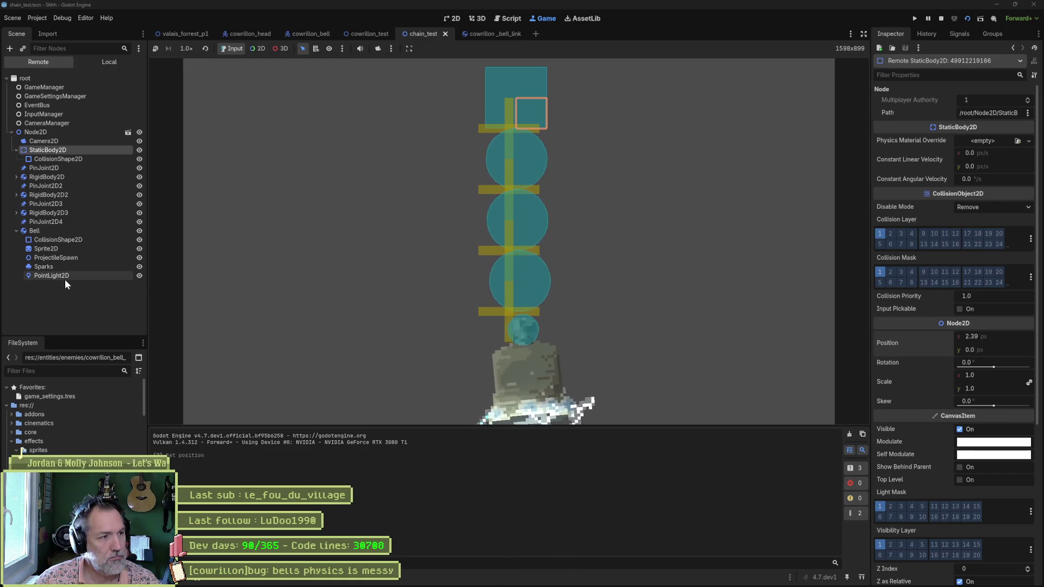
{"action": "left_click", "coordinate": [61, 242]}
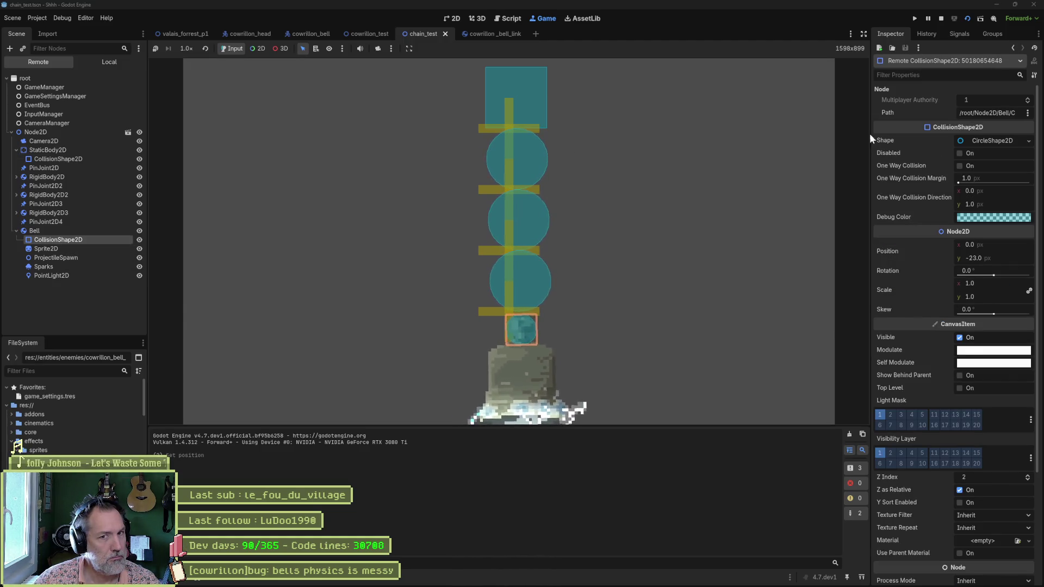
{"action": "left_click", "coordinate": [961, 154]}
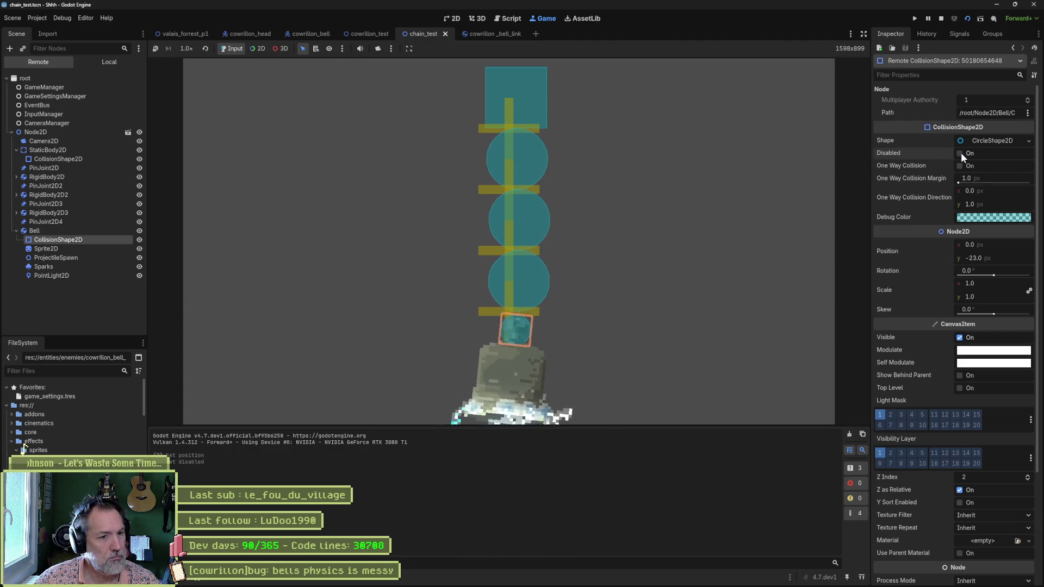
{"action": "left_click", "coordinate": [960, 165]}
{"action": "left_click", "coordinate": [961, 165]}
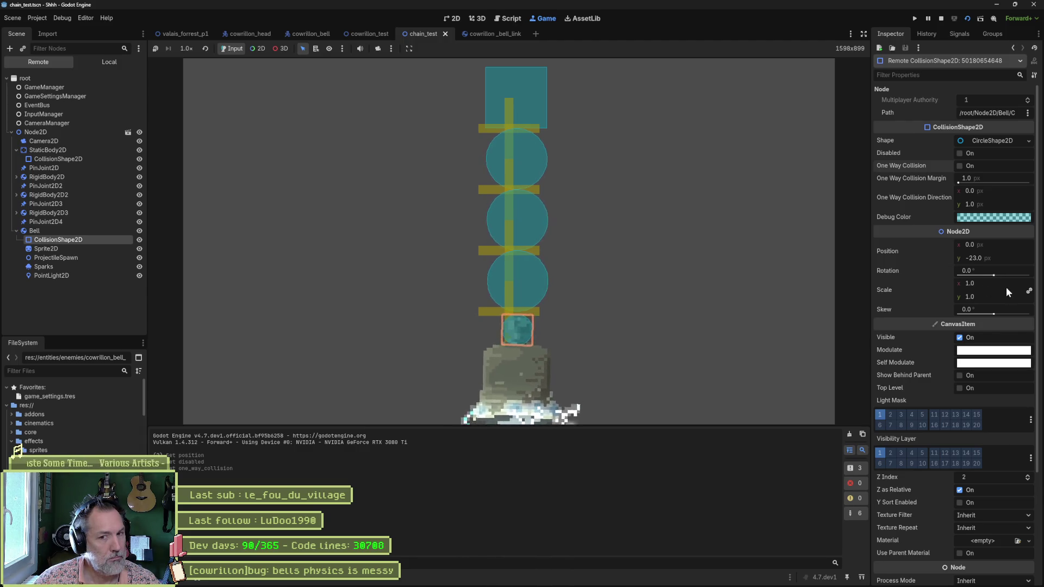
{"action": "mouse_move", "coordinate": [991, 283]}
{"action": "left_mouse_down"}
{"action": "mouse_move", "coordinate": [966, 283]}
{"action": "mouse_move", "coordinate": [985, 283]}
{"action": "left_mouse_up"}
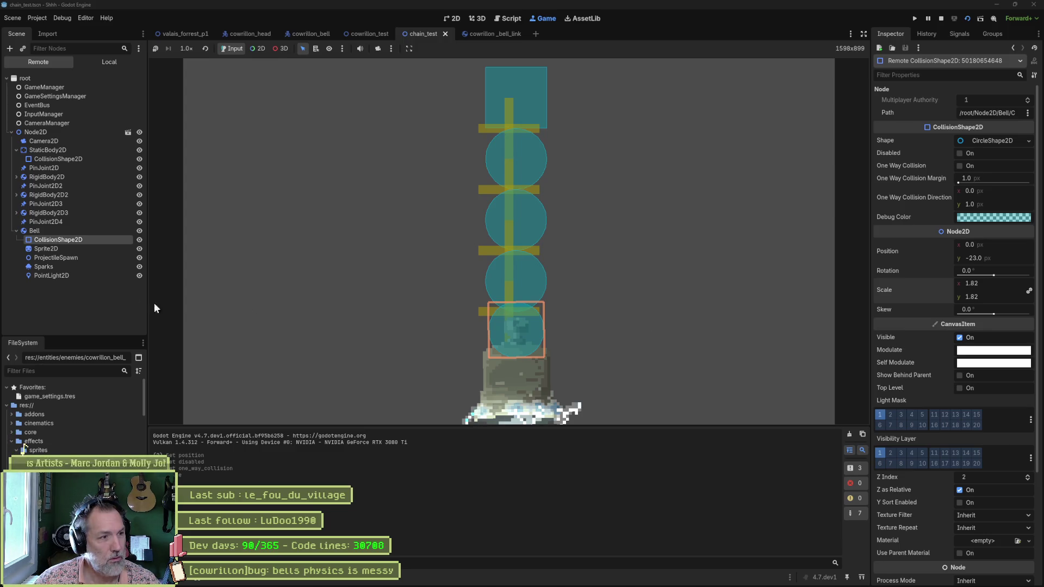
- Drag the live StaticBody2D's Position x from 2.39 to 5.28, review the bell's collision shape, then stop
{"action": "left_click", "coordinate": [68, 151]}
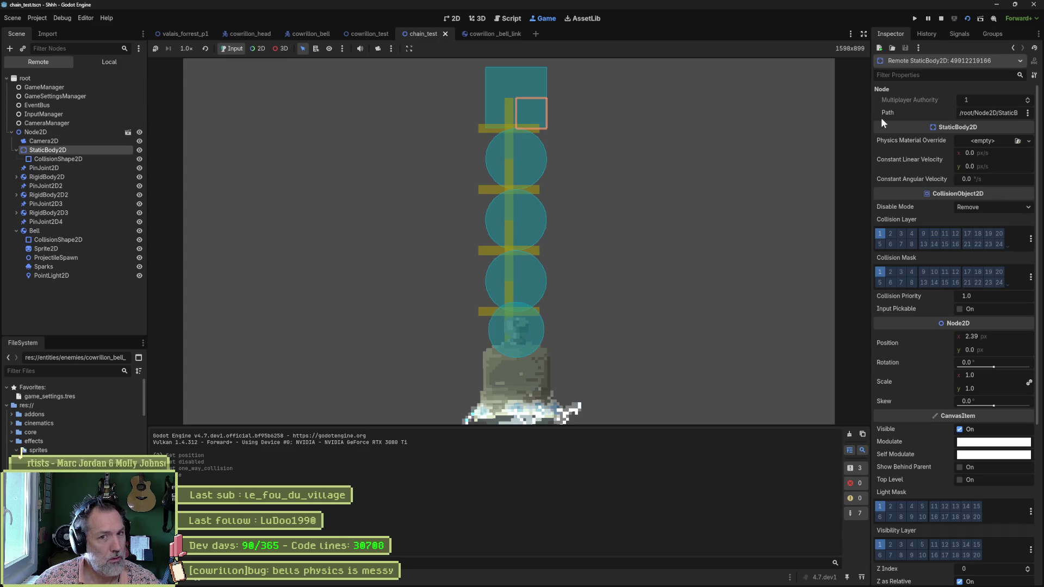
{"action": "mouse_move", "coordinate": [1001, 337]}
{"action": "left_mouse_down"}
{"action": "mouse_move", "coordinate": [1011, 337]}
{"action": "mouse_move", "coordinate": [1000, 337]}
{"action": "left_mouse_up"}
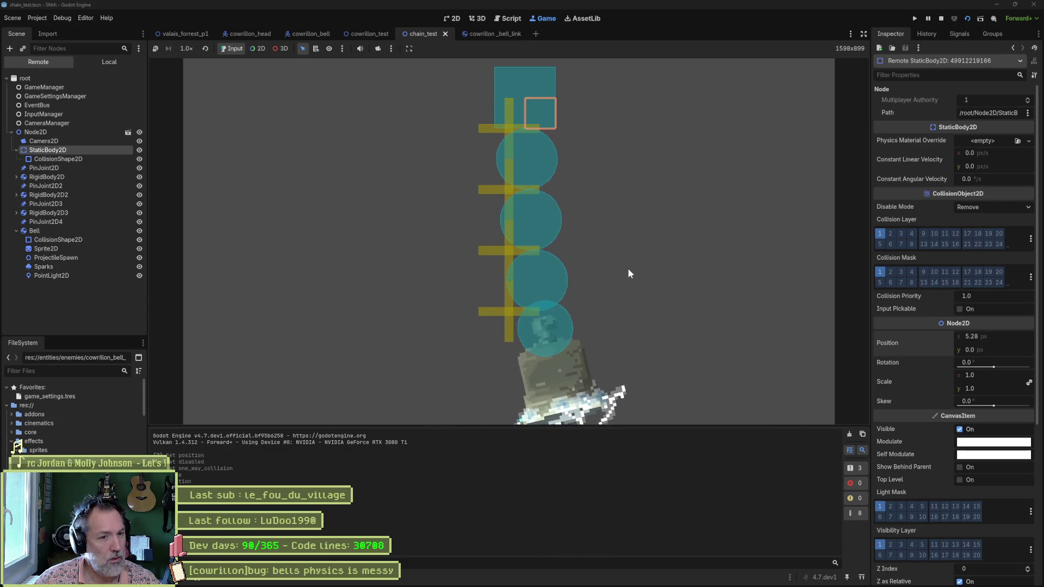
{"action": "left_click", "coordinate": [54, 240]}
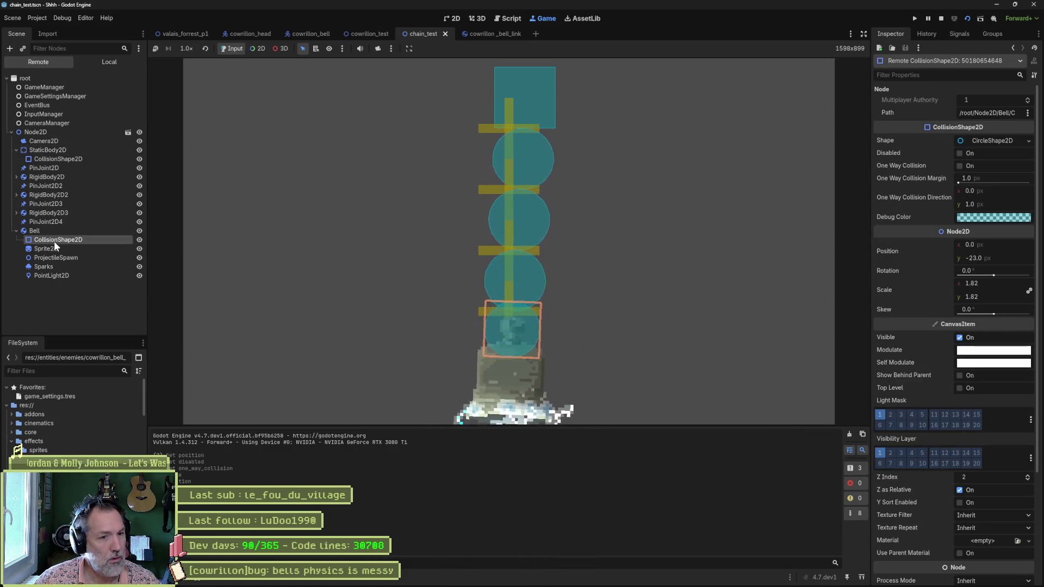
{"action": "scroll", "coordinate": [914, 337], "scroll_direction": "down", "scroll_amount": 3}
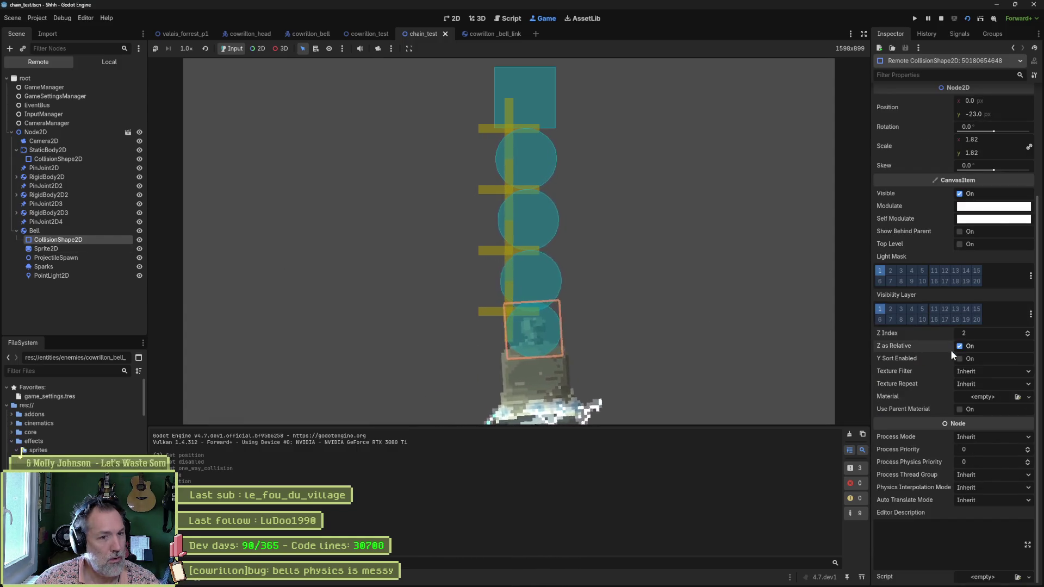
{"action": "mouse_move", "coordinate": [939, 369]}
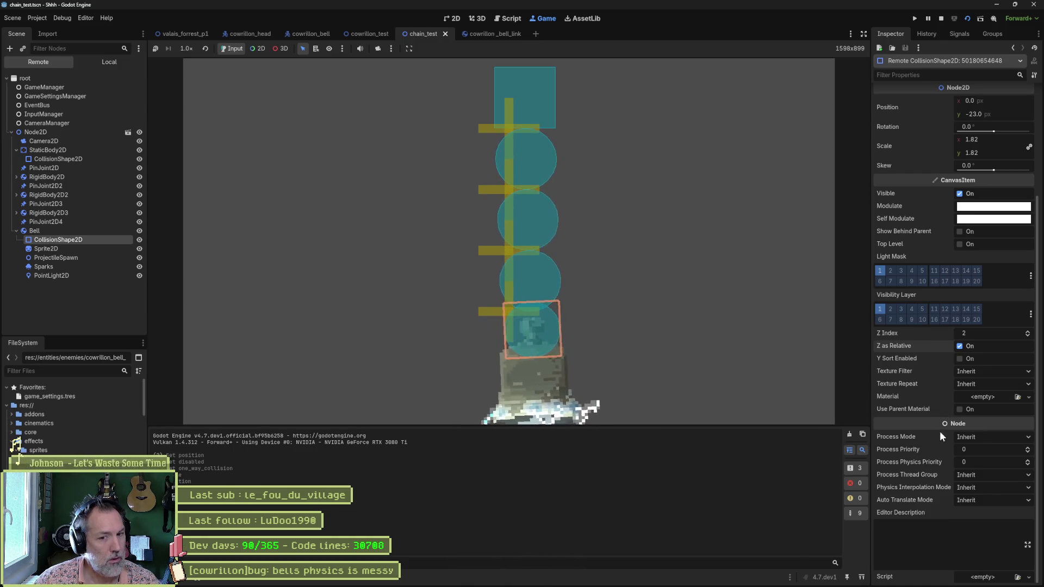
{"action": "scroll", "coordinate": [920, 434], "scroll_direction": "up", "scroll_amount": 3}
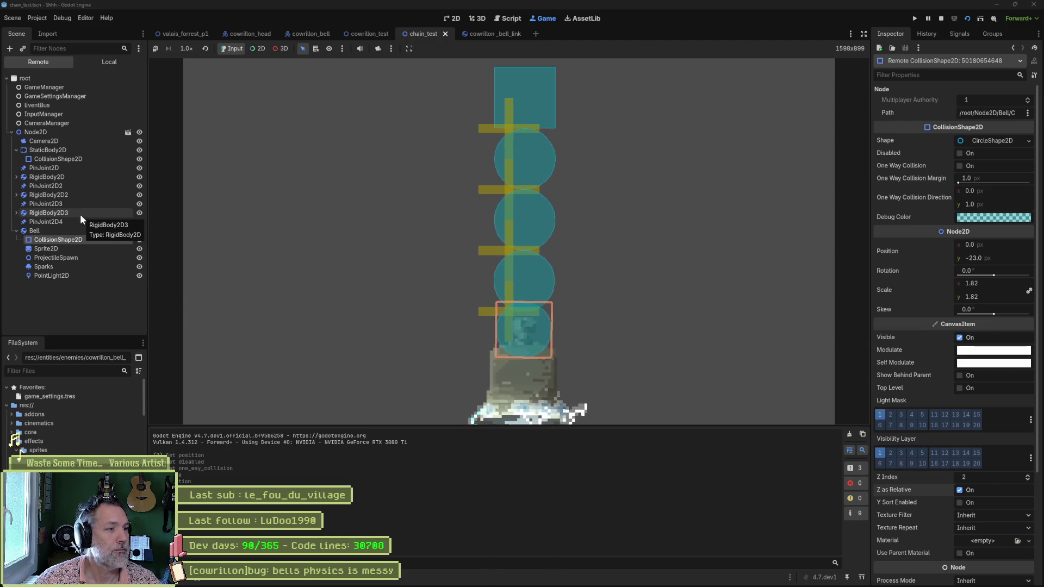
{"action": "key", "text": "F8"}
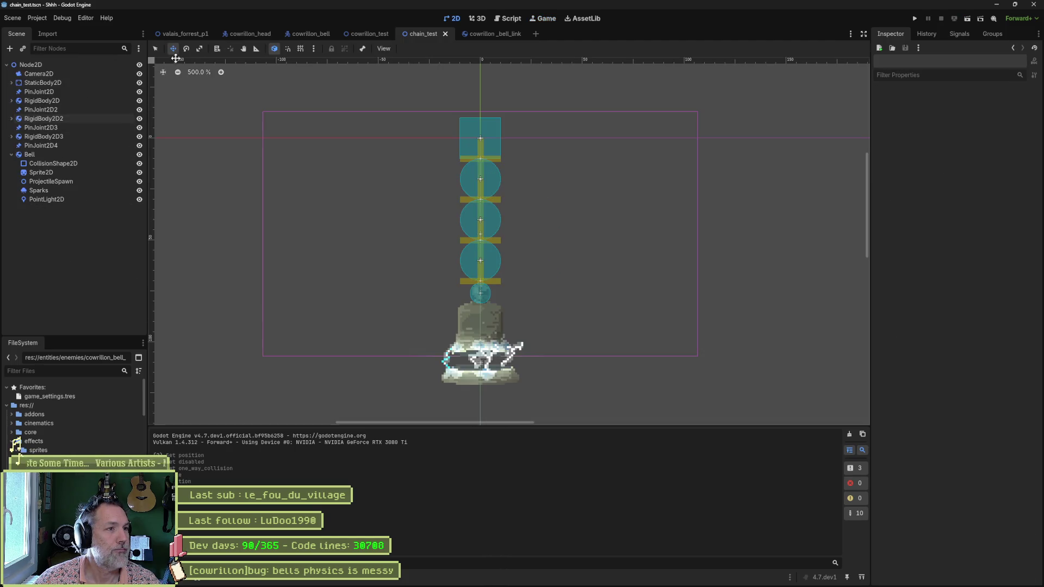
- In valais_forrest_p1, check the chain Node2D's Physics Interpolation Mode is Inherit, then launch the game
{"action": "left_click", "coordinate": [193, 34]}
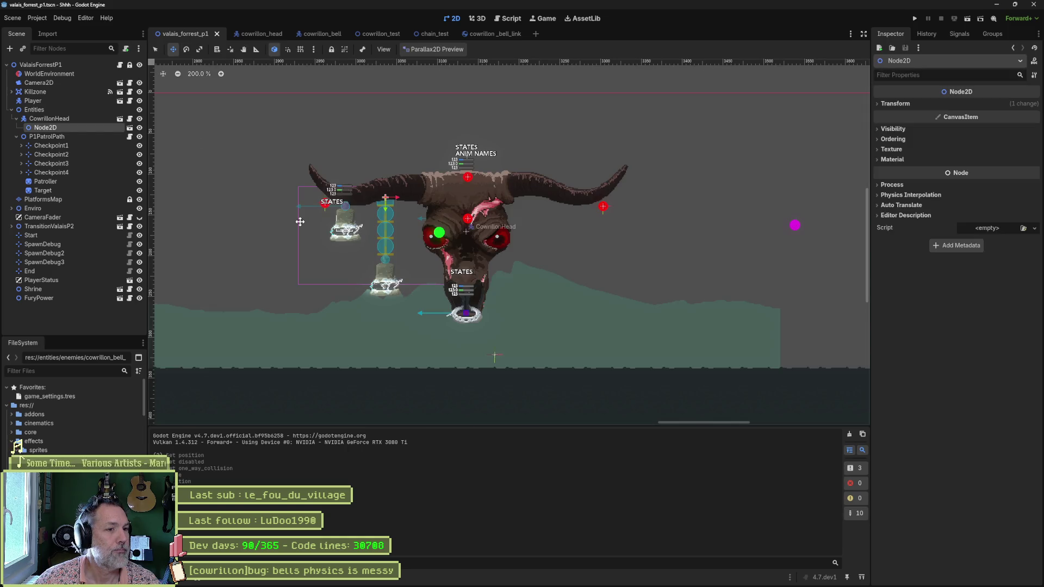
{"action": "scroll", "coordinate": [313, 228], "scroll_direction": "up", "scroll_amount": 2}
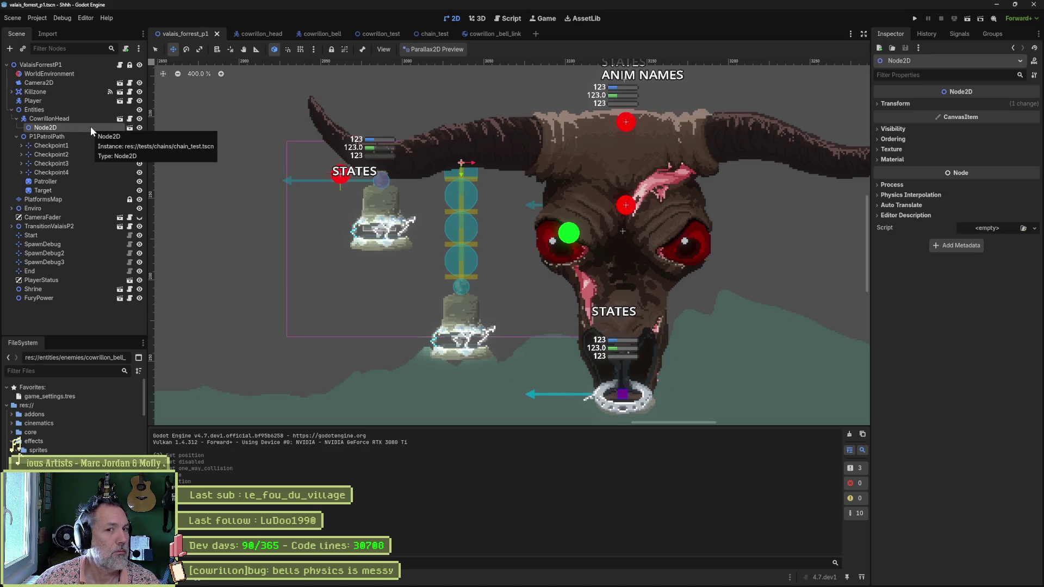
{"action": "left_click", "coordinate": [906, 195]}
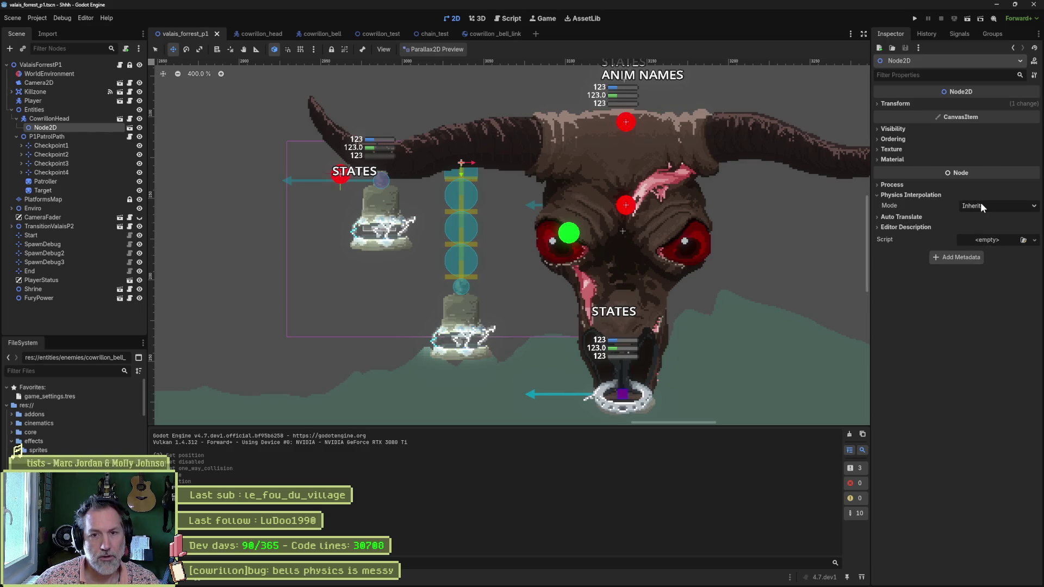
{"action": "mouse_move", "coordinate": [893, 210]}
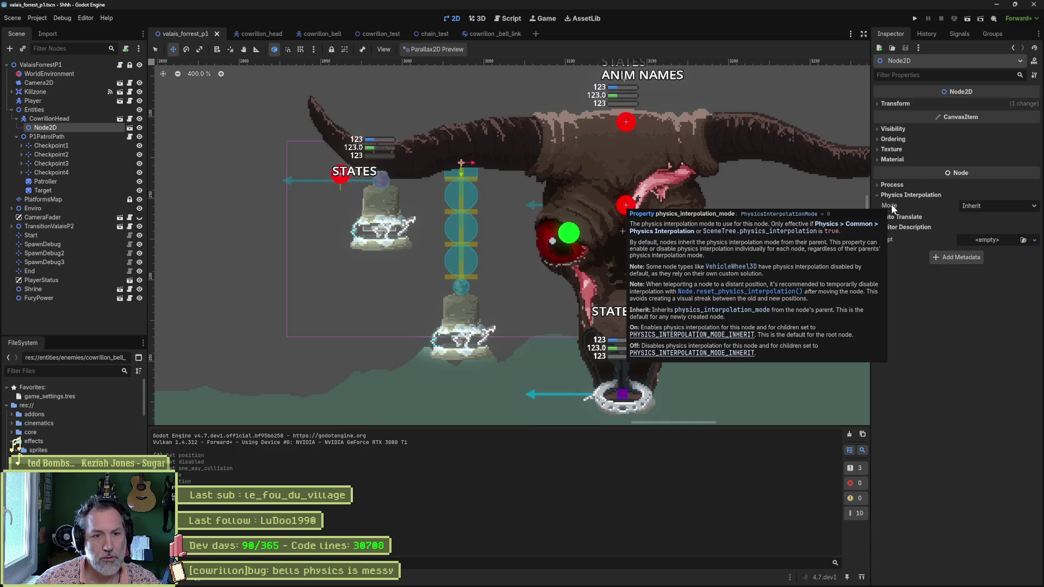
{"action": "key", "text": "F5"}
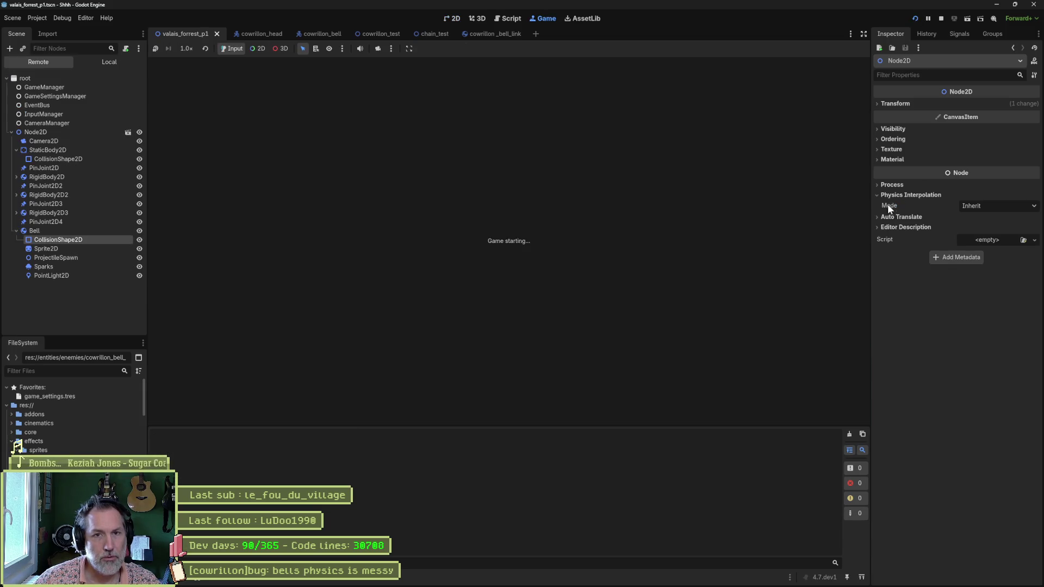
- Add a reset_physics_interpolation() call after the link.freeze loop in _on_patroller_ready
{"action": "key", "text": "F8"}
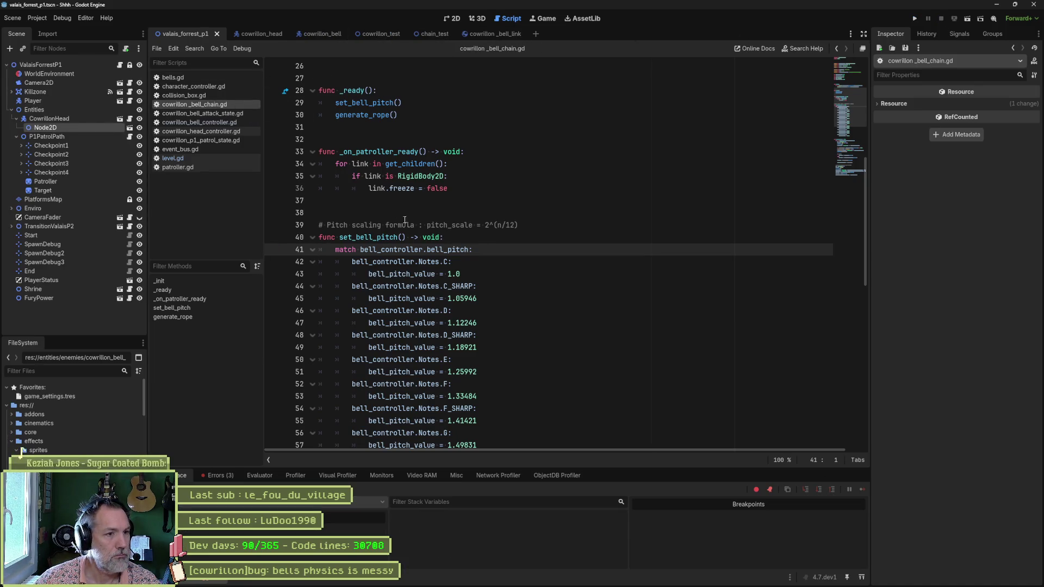
{"action": "left_click", "coordinate": [456, 188]}
{"action": "key", "text": "Return"}
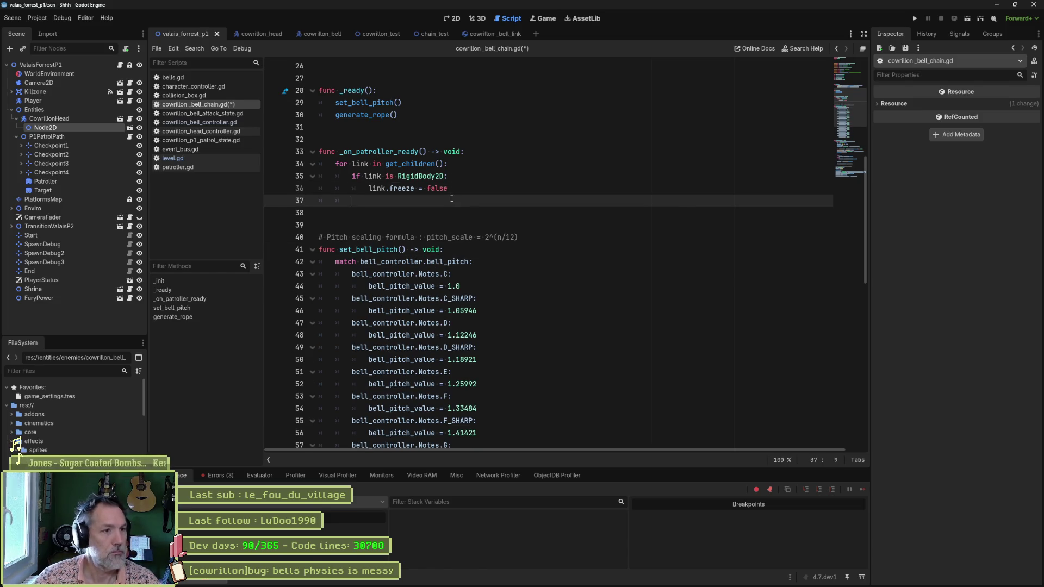
{"action": "type", "text": "reset"}
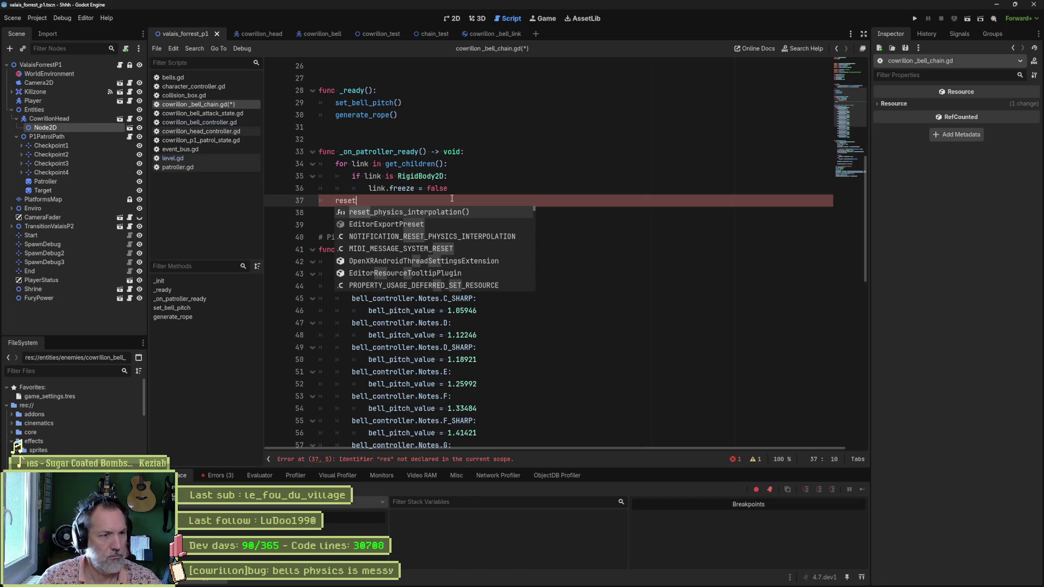
{"action": "key", "text": "Return"}
{"action": "key", "text": "shift+Up"}
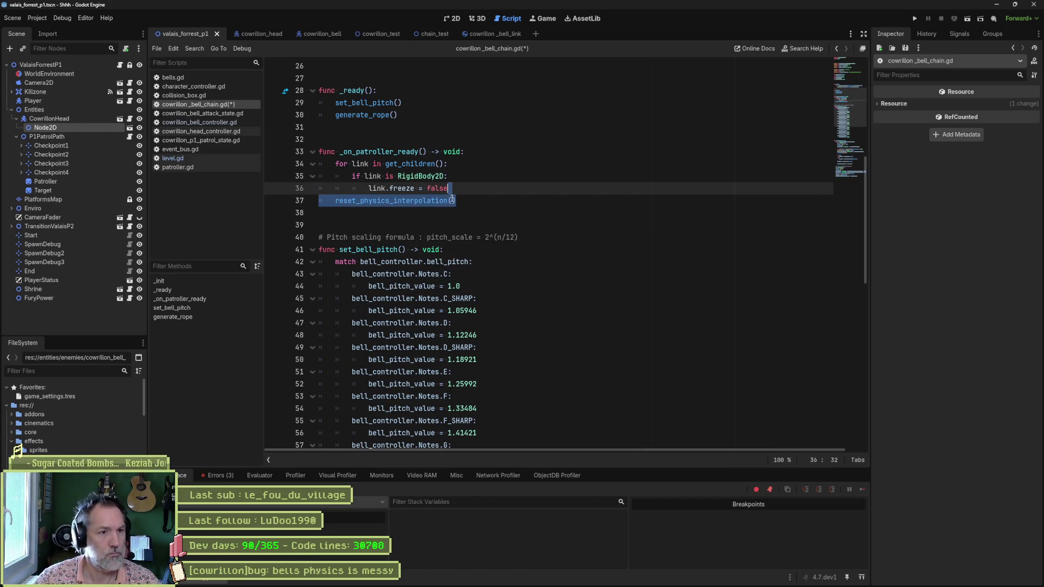
{"action": "key", "text": "Left"}
{"action": "key", "text": "Return"}
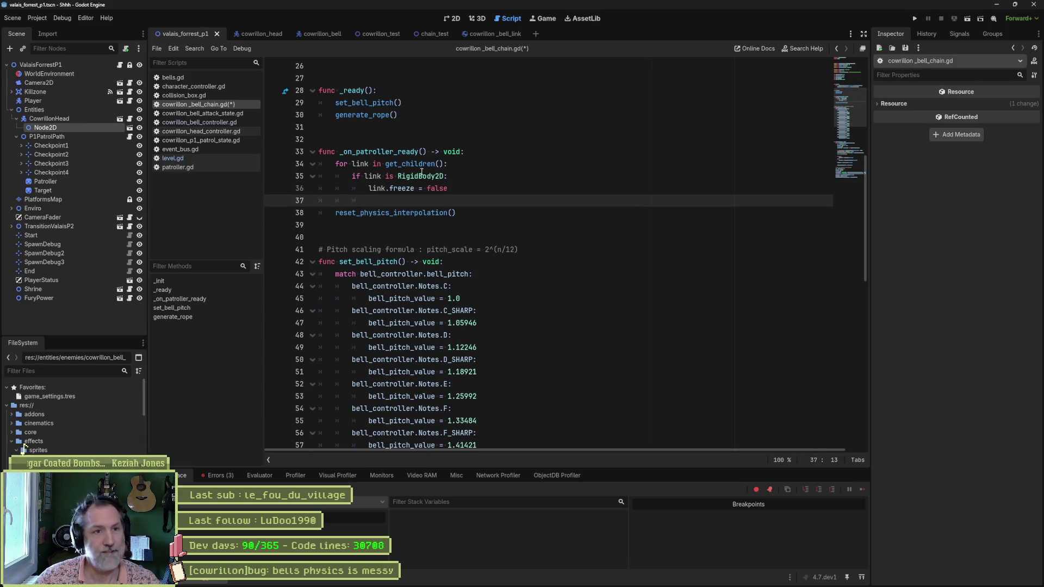
- Test the change, then delete the chain's Node2D from CowrillonHead and run again
{"action": "key", "text": "F5"}
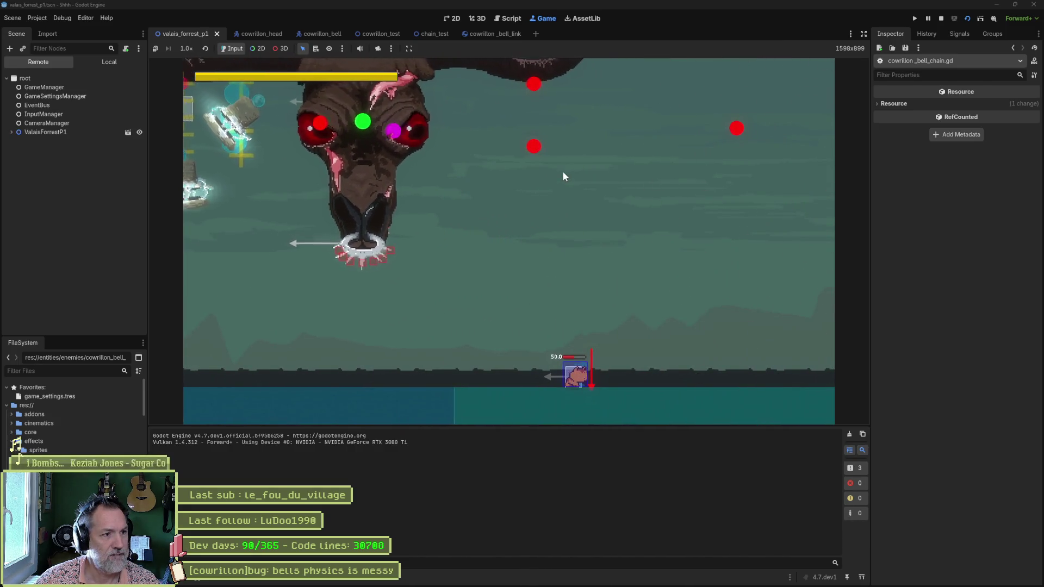
{"action": "key", "text": "F8"}
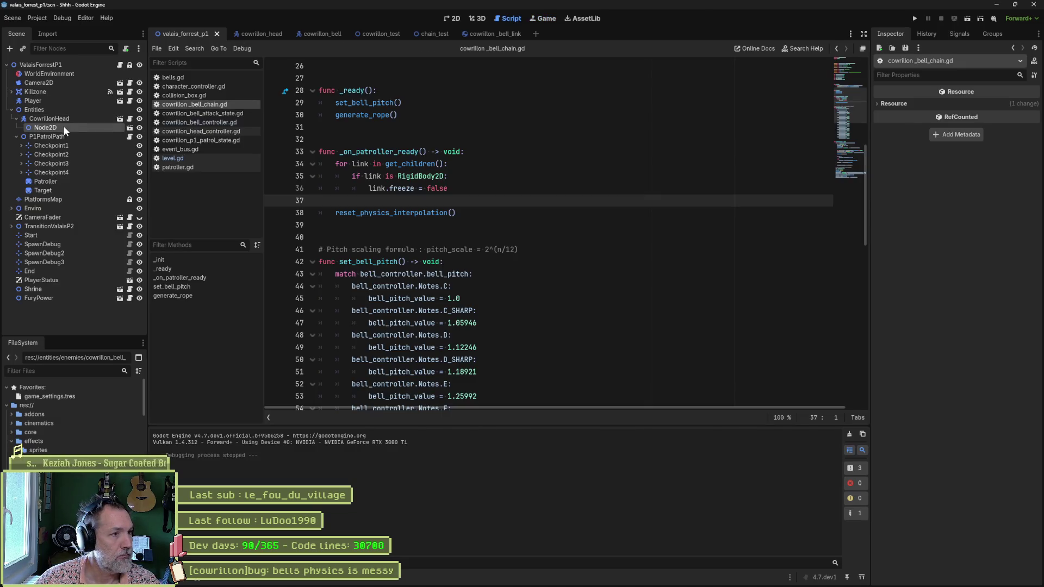
{"action": "left_click", "coordinate": [63, 126]}
{"action": "key", "text": "Delete"}
{"action": "key", "text": "Return"}
{"action": "key", "text": "F6"}
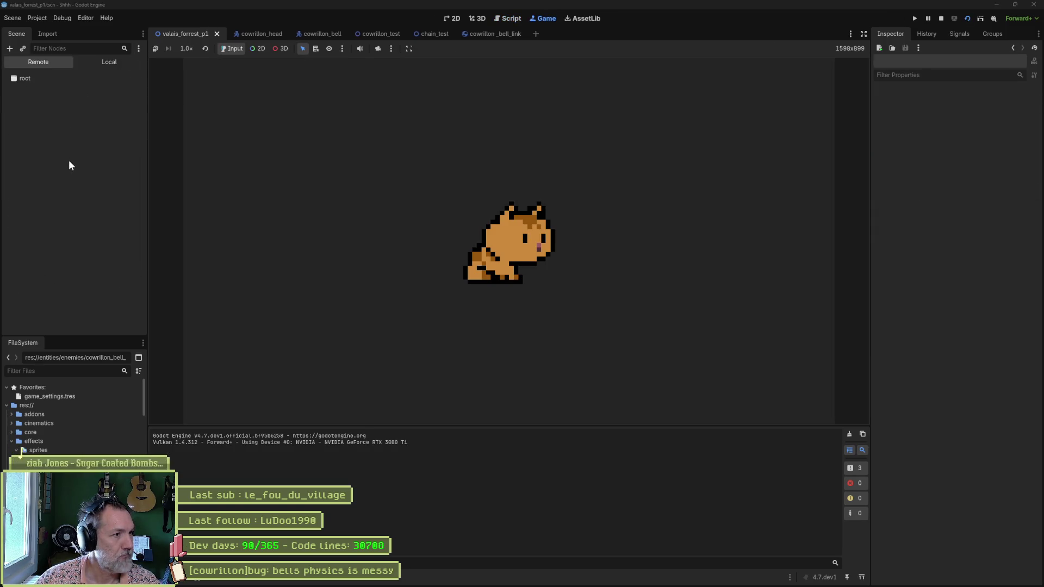
- Set Process Mode to Disabled on the live bell's ProjectileSpawn and Sparks
{"action": "scroll", "coordinate": [77, 165], "scroll_direction": "down", "scroll_amount": 5}
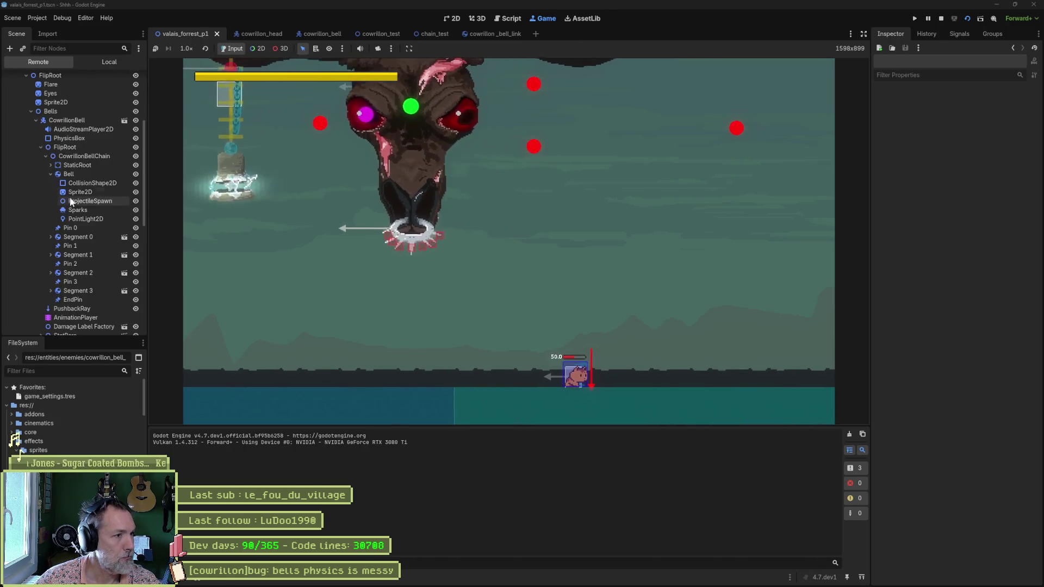
{"action": "left_click", "coordinate": [77, 176]}
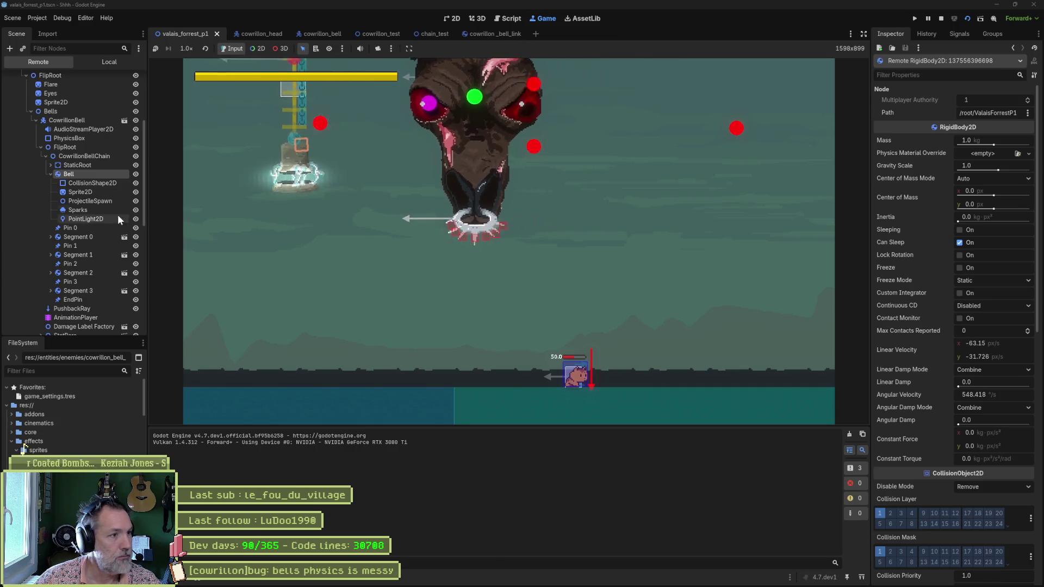
{"action": "left_click", "coordinate": [99, 201]}
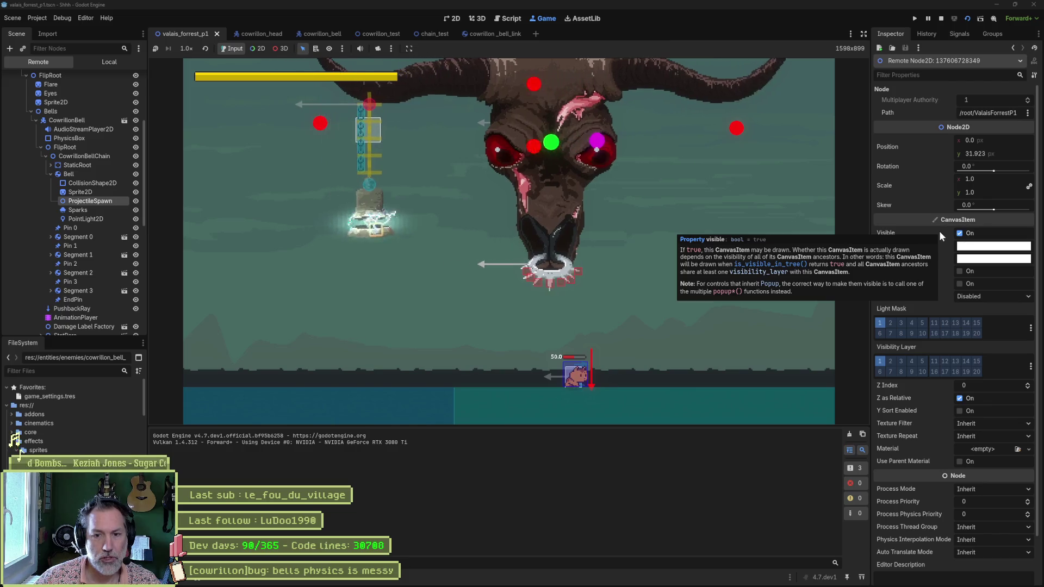
{"action": "left_click", "coordinate": [993, 489]}
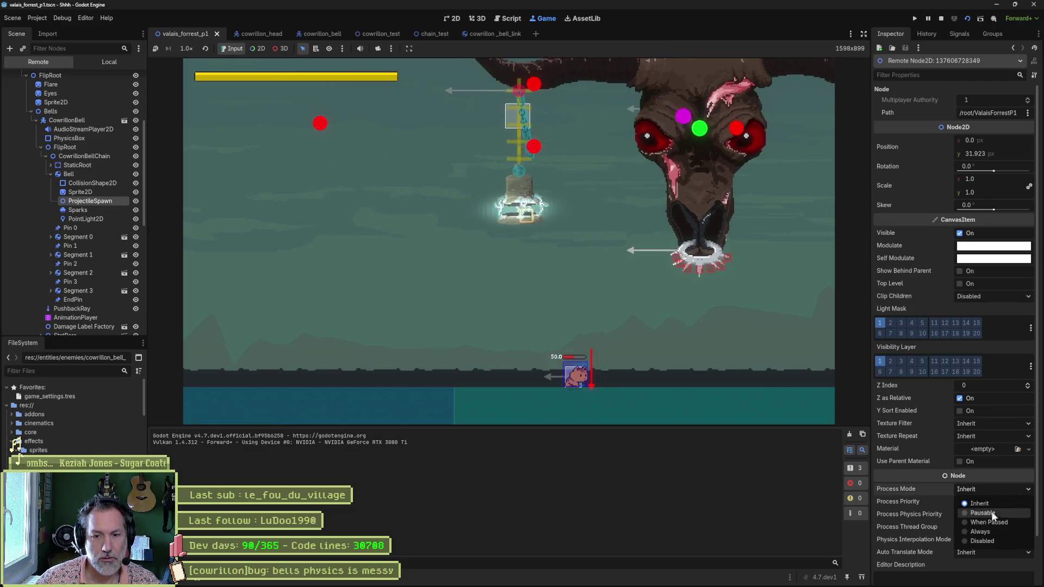
{"action": "left_click", "coordinate": [993, 540]}
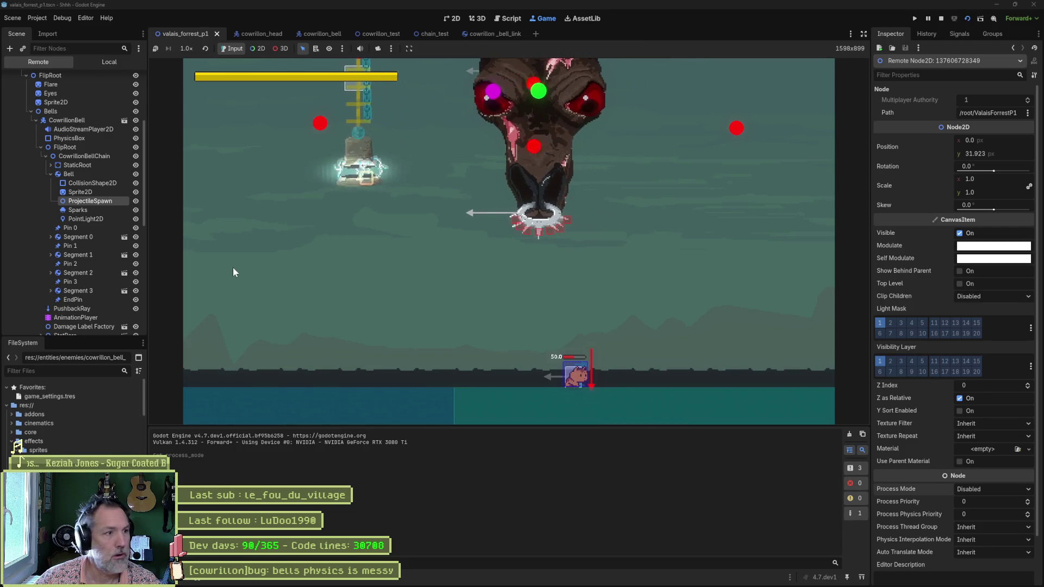
{"action": "left_click", "coordinate": [77, 210]}
{"action": "scroll", "coordinate": [982, 452], "scroll_direction": "down", "scroll_amount": 10}
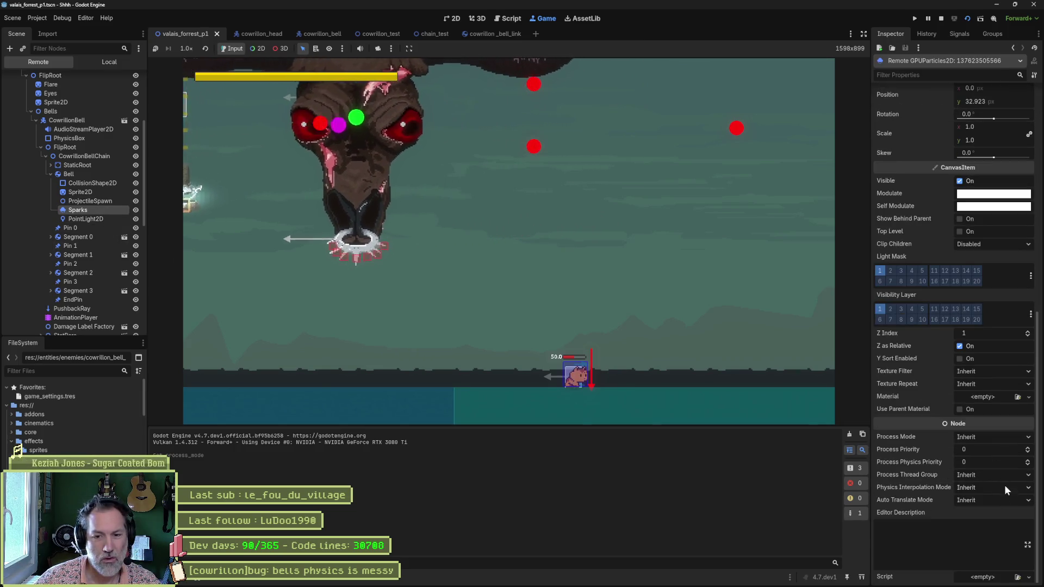
{"action": "left_click", "coordinate": [1002, 436]}
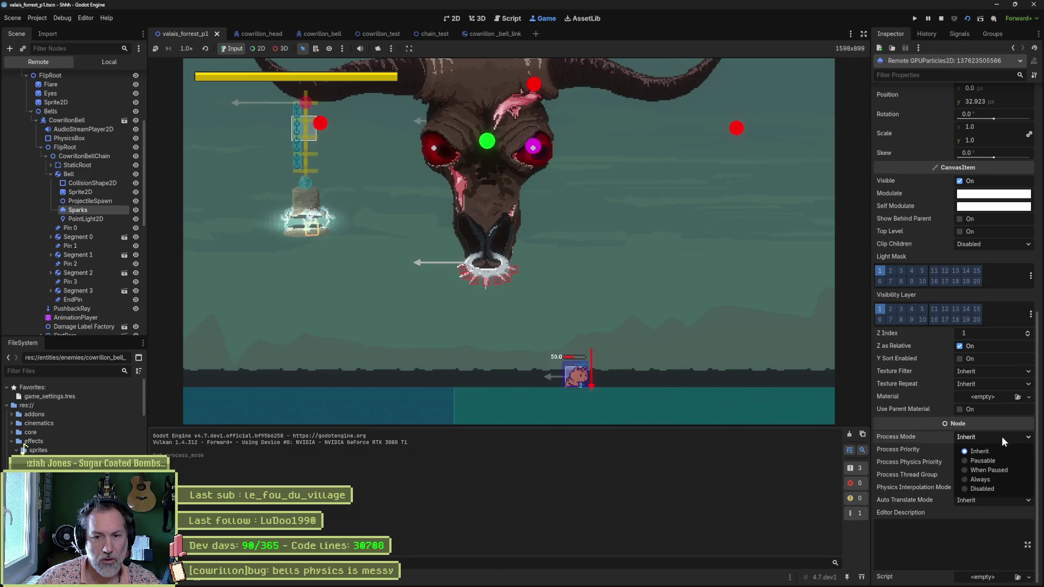
{"action": "left_click", "coordinate": [991, 488]}
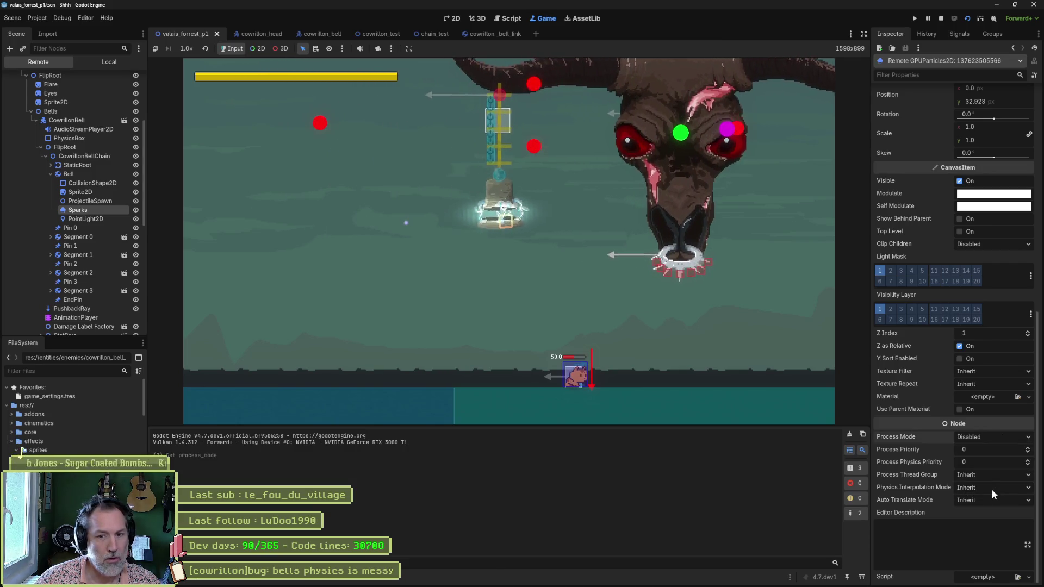
- Disable PointLight2D's processing and set its Physics Interpolation Mode to Off
{"action": "left_click", "coordinate": [85, 218]}
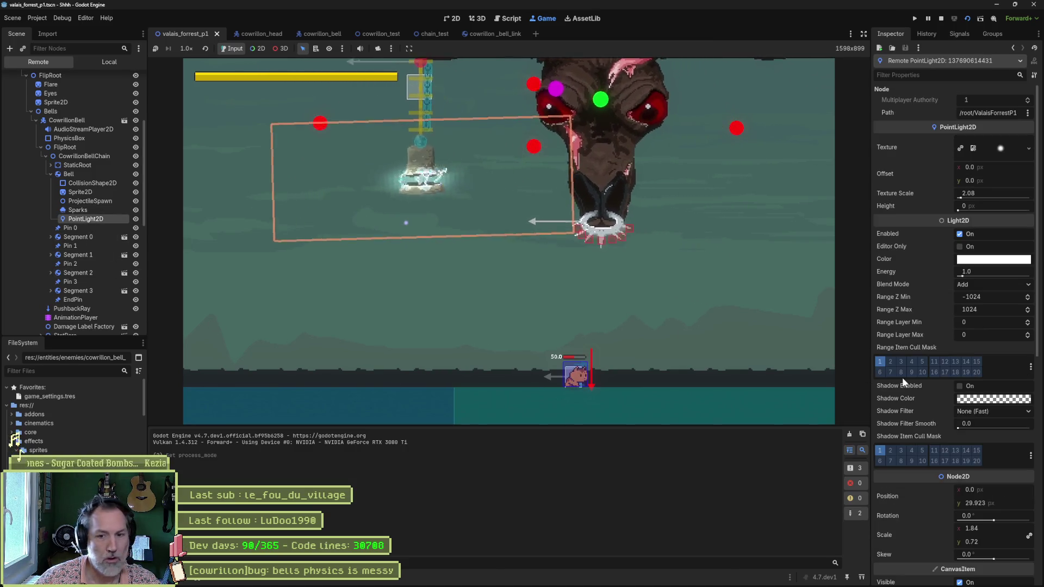
{"action": "left_click", "coordinate": [996, 438]}
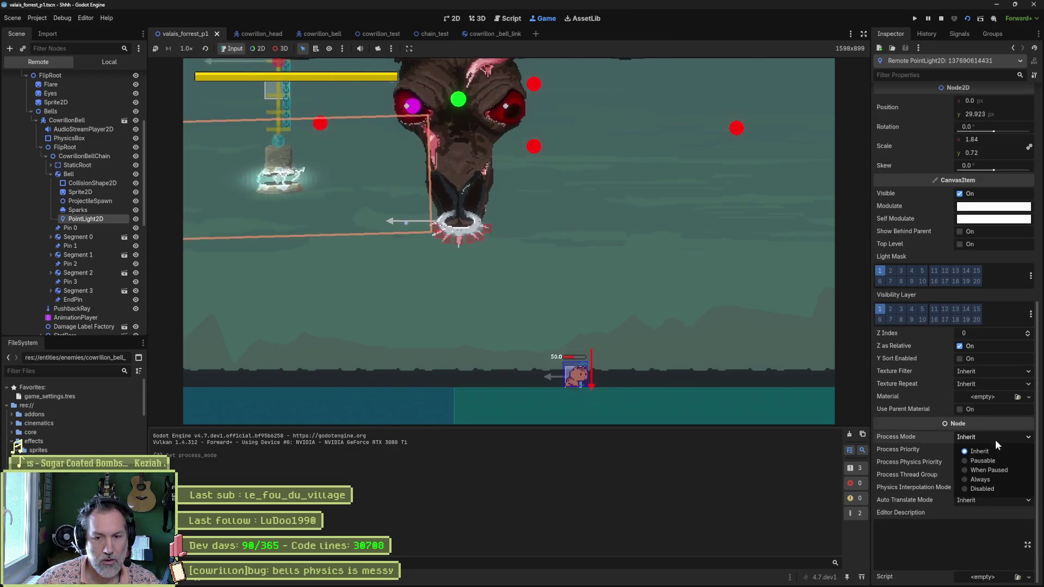
{"action": "left_click", "coordinate": [985, 487]}
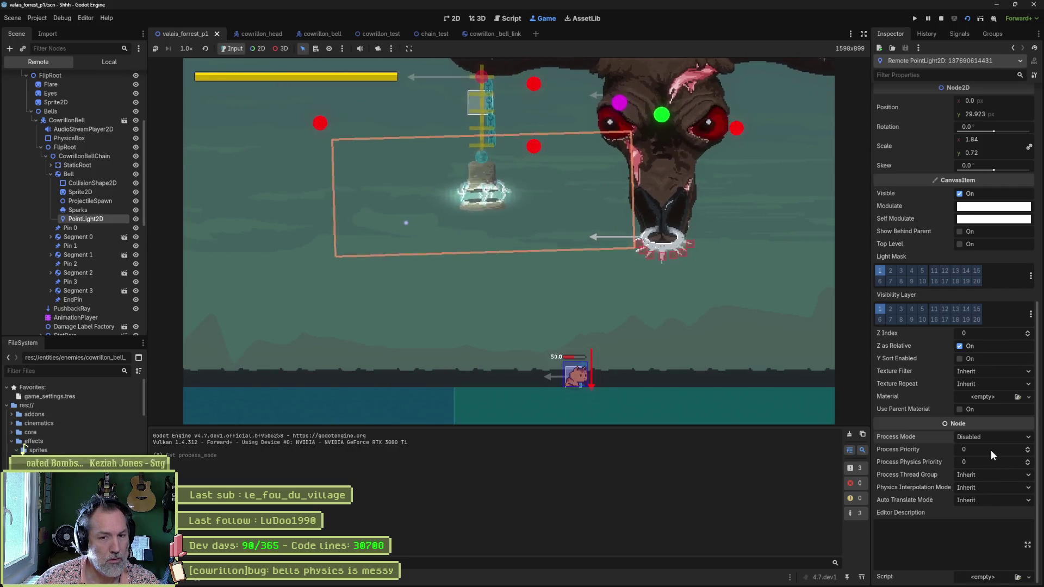
{"action": "left_click", "coordinate": [991, 488]}
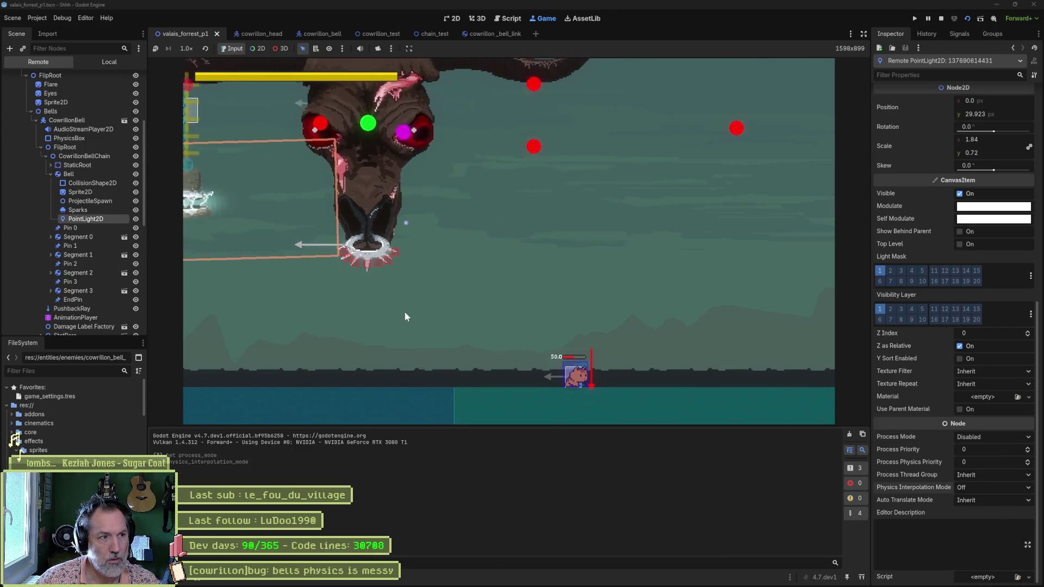
{"action": "left_click", "coordinate": [404, 263]}
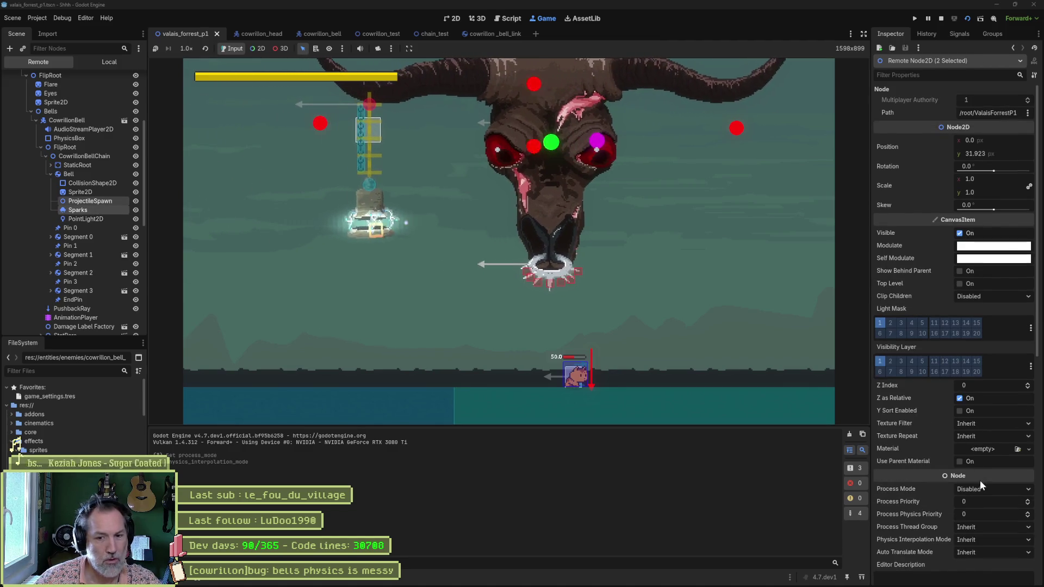
- Set Auto Translate Mode to Disabled on ProjectileSpawn and Sparks together, leaving the thread group unchanged
{"action": "left_click", "coordinate": [987, 553]}
{"action": "left_click", "coordinate": [989, 576]}
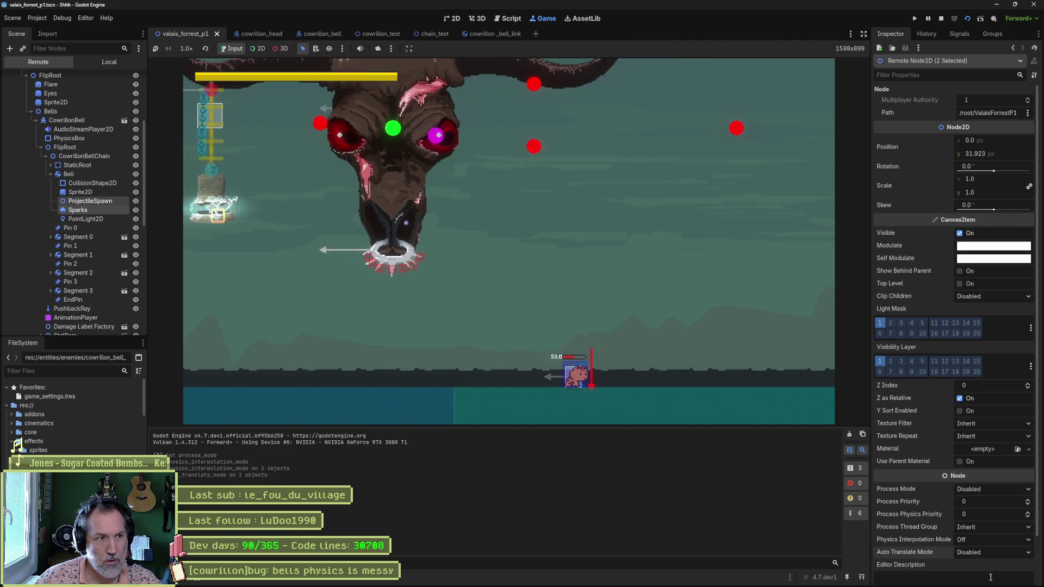
{"action": "left_click", "coordinate": [989, 527]}
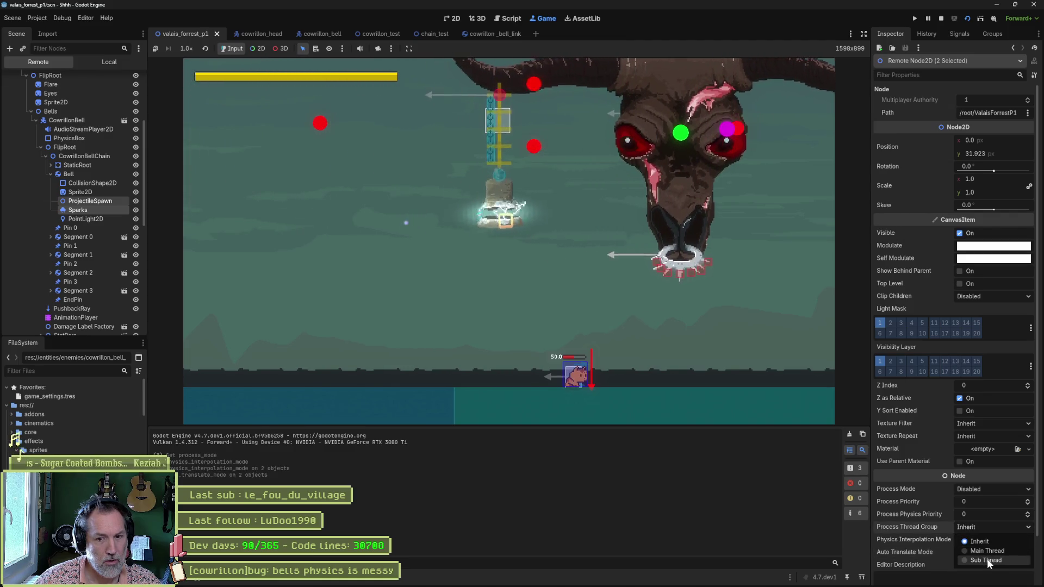
{"action": "left_click", "coordinate": [971, 478]}
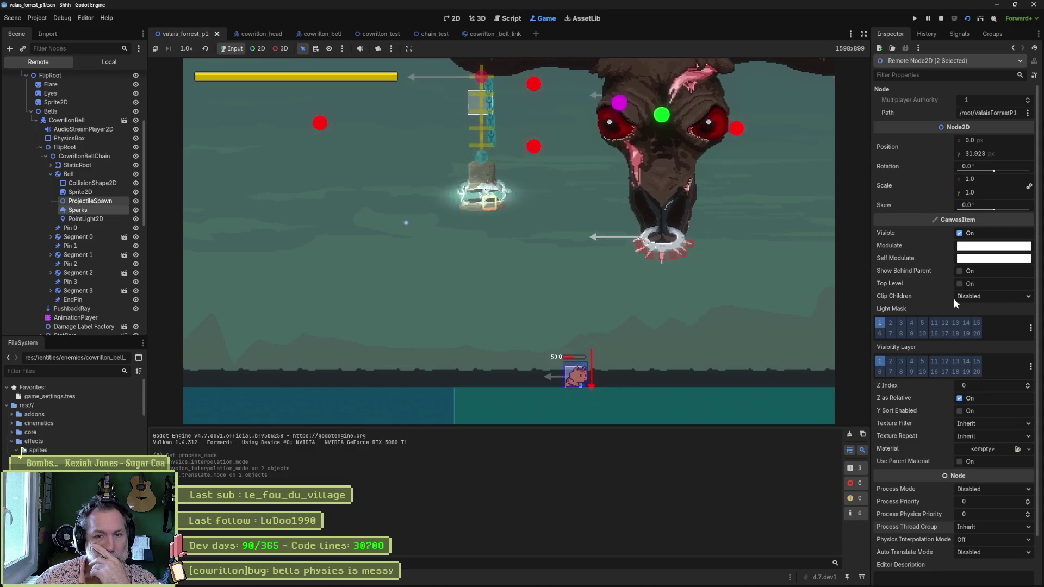
- Inspect the running bell's Sprite2D and ProjectileSpawn, then stop the game
{"action": "left_click", "coordinate": [92, 194]}
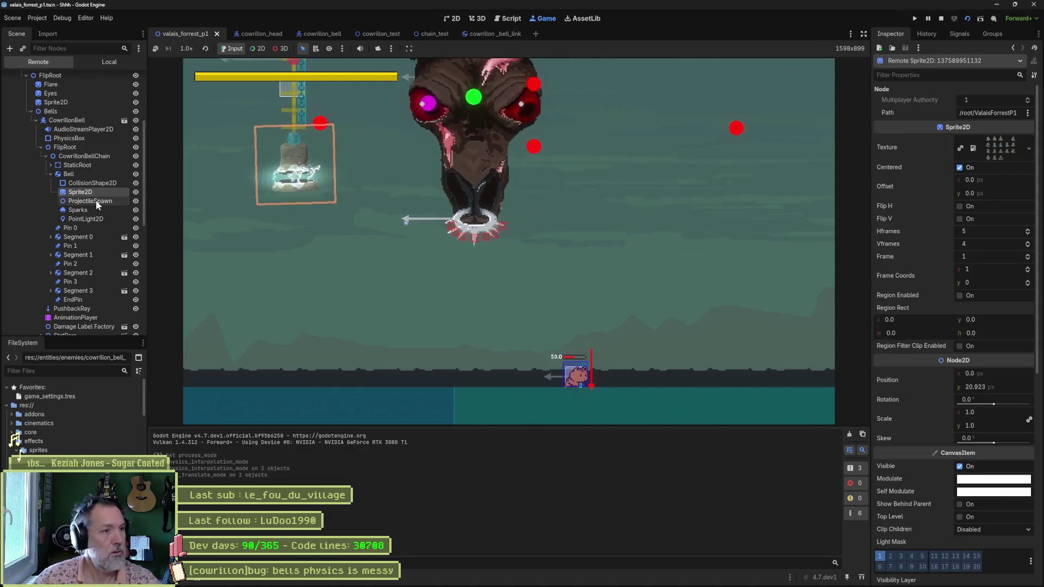
{"action": "left_click", "coordinate": [96, 200]}
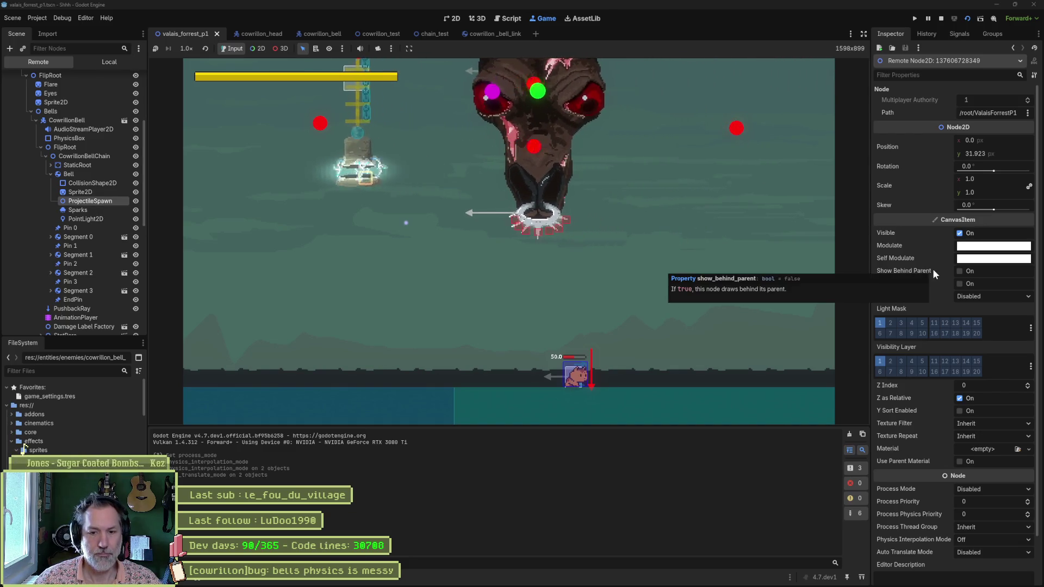
{"action": "scroll", "coordinate": [946, 327], "scroll_direction": "down", "scroll_amount": 2}
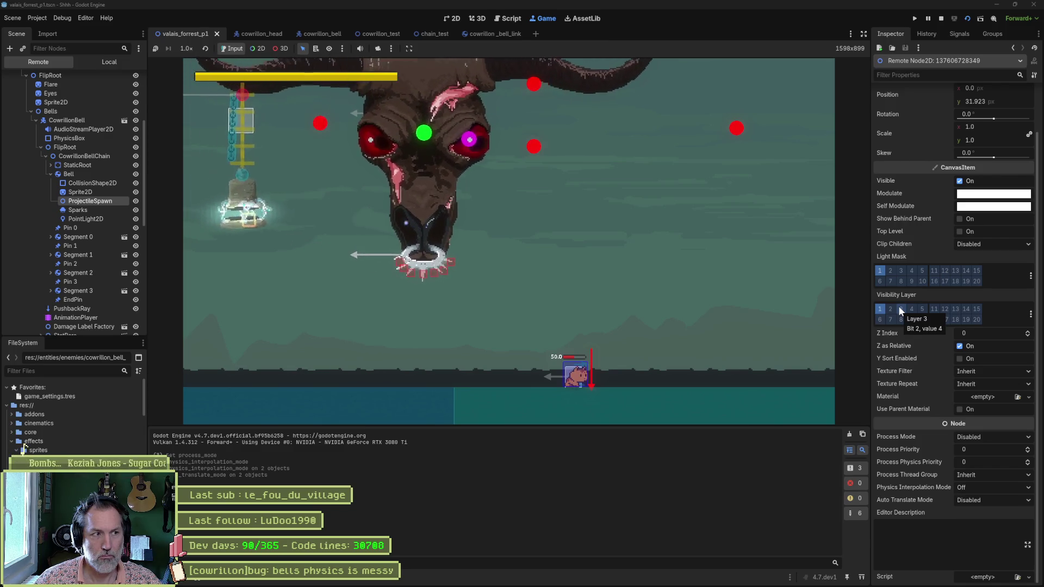
{"action": "left_click", "coordinate": [941, 21]}
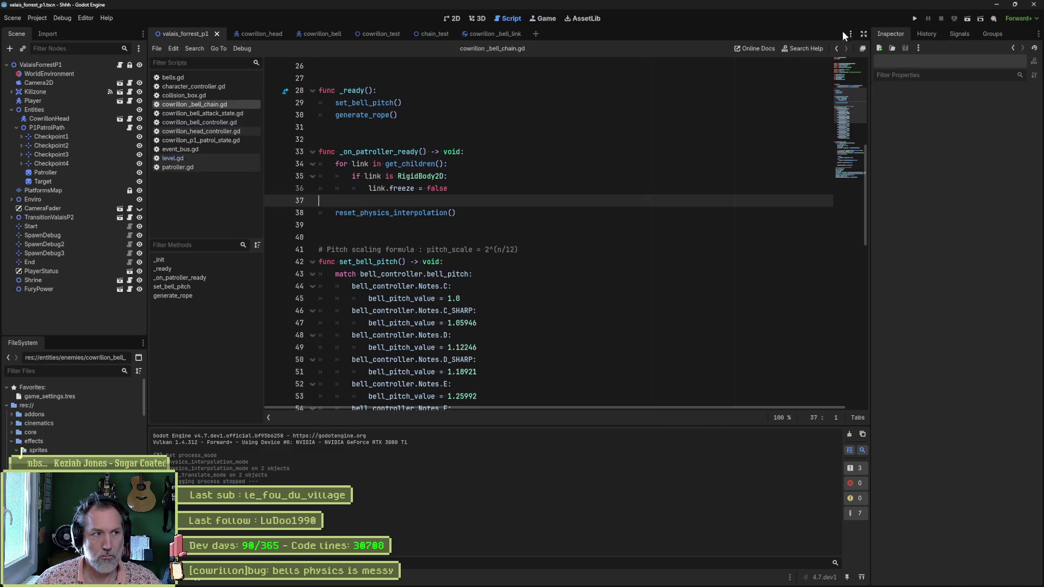
- In cowrillon_head, scroll through the bells.gd script, then select the CowrillonBell node to view its settings
{"action": "left_click", "coordinate": [120, 120]}
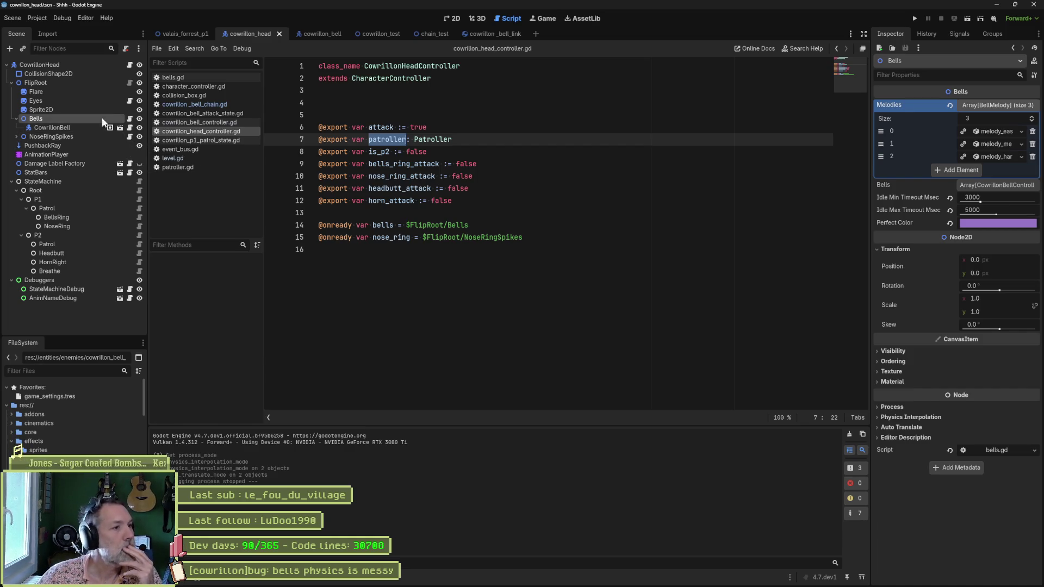
{"action": "left_click", "coordinate": [130, 119]}
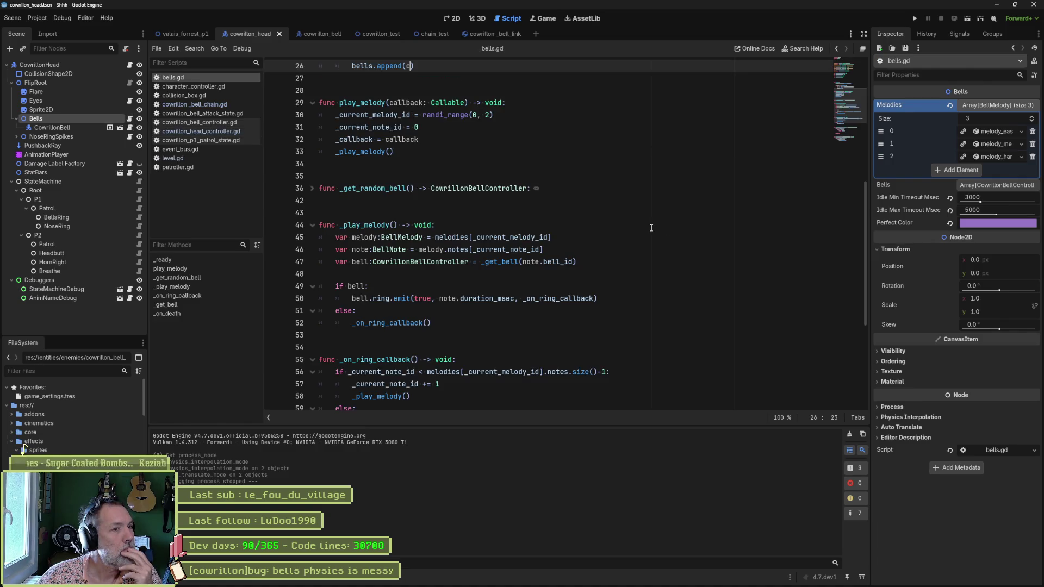
{"action": "scroll", "coordinate": [652, 227], "scroll_direction": "up", "scroll_amount": 4}
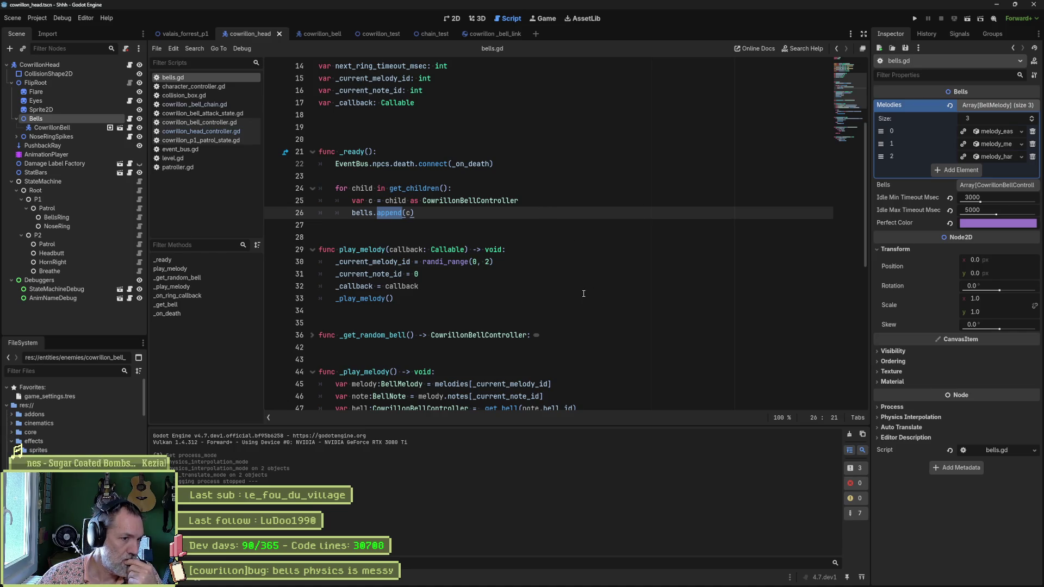
{"action": "scroll", "coordinate": [584, 294], "scroll_direction": "down", "scroll_amount": 7}
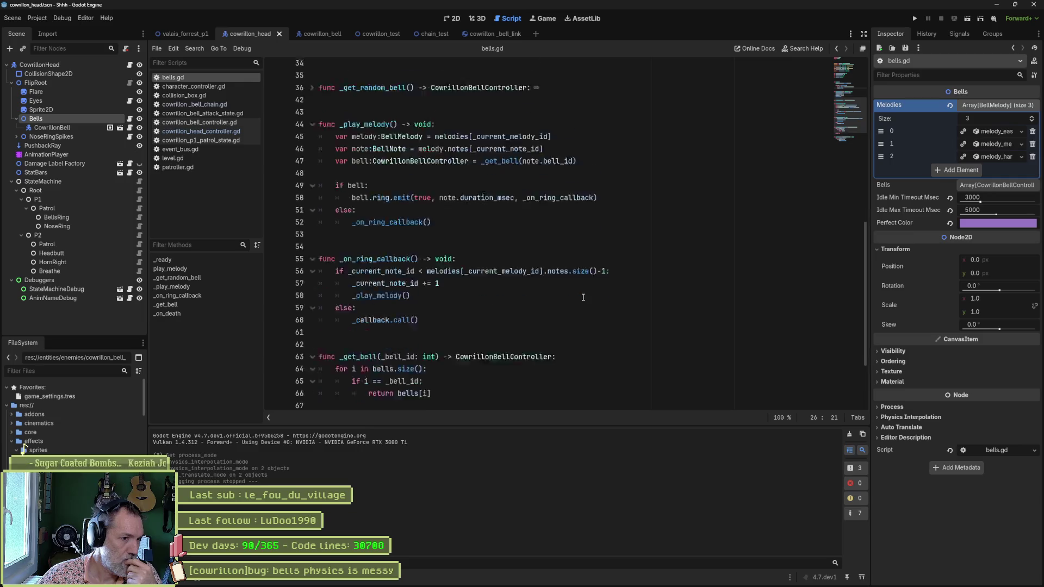
{"action": "scroll", "coordinate": [583, 297], "scroll_direction": "down", "scroll_amount": 3}
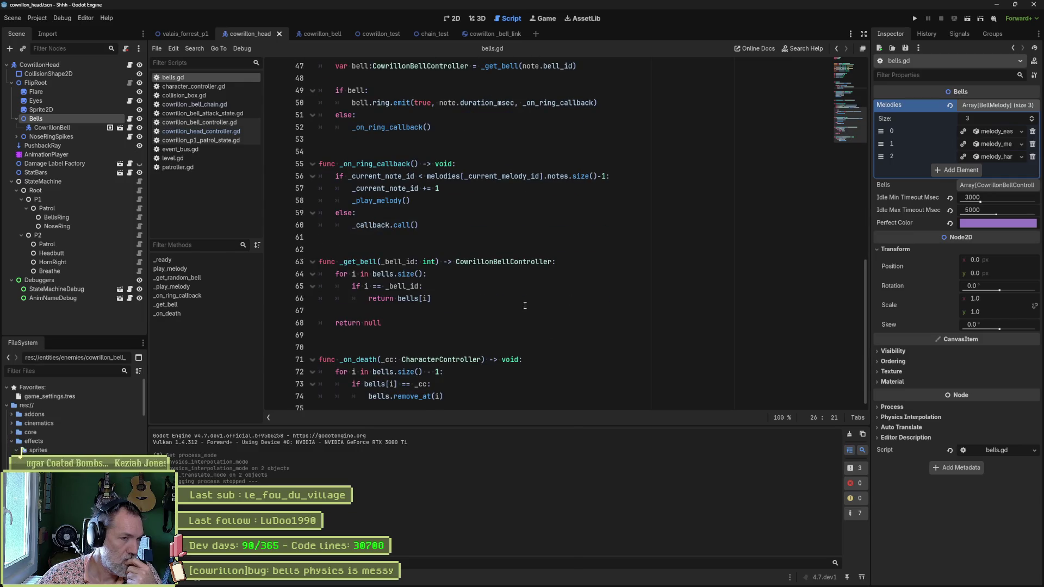
{"action": "scroll", "coordinate": [535, 305], "scroll_direction": "up", "scroll_amount": 15}
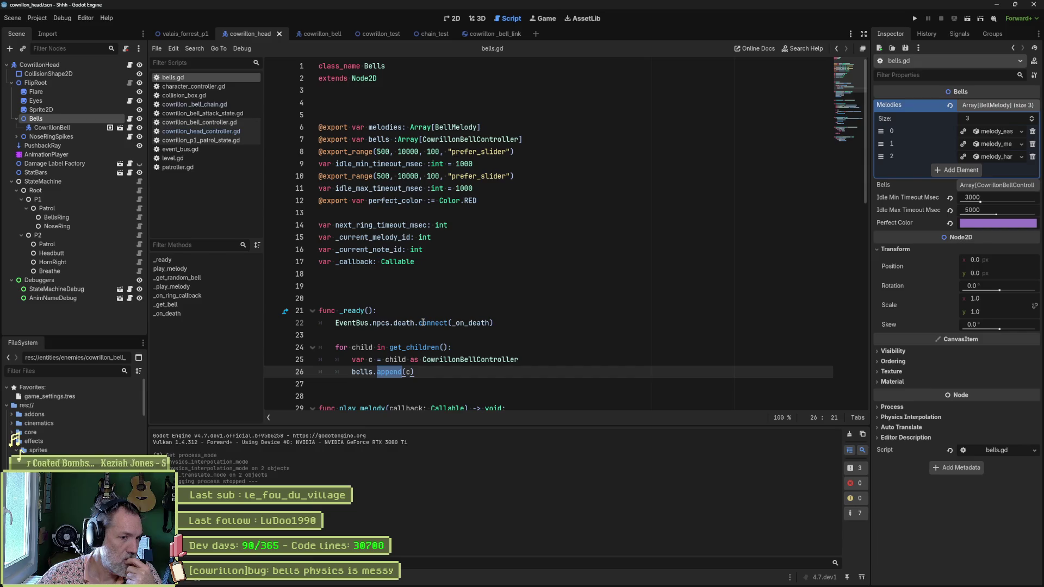
{"action": "scroll", "coordinate": [446, 315], "scroll_direction": "down", "scroll_amount": 2}
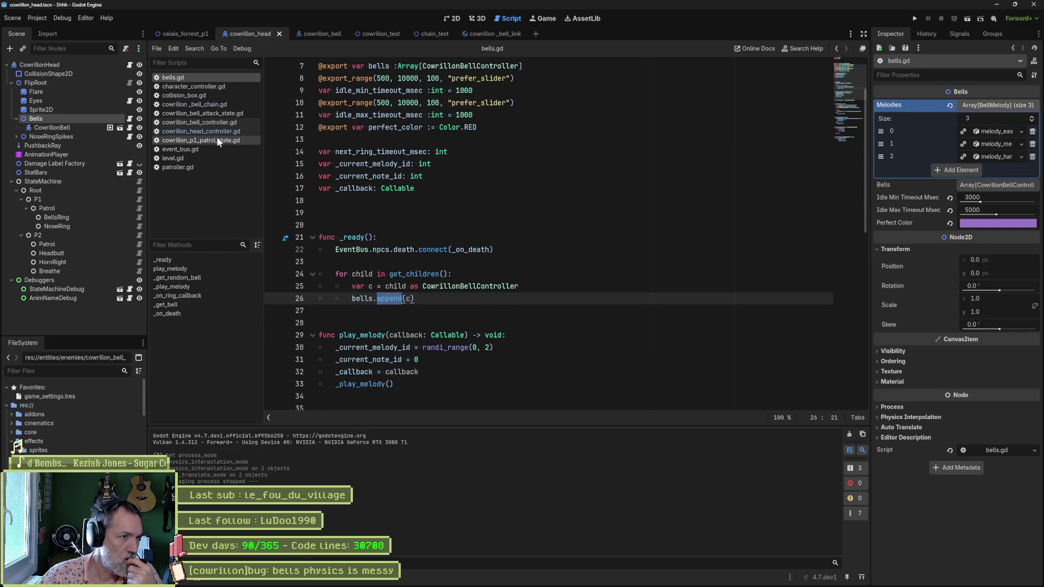
{"action": "left_click", "coordinate": [80, 126]}
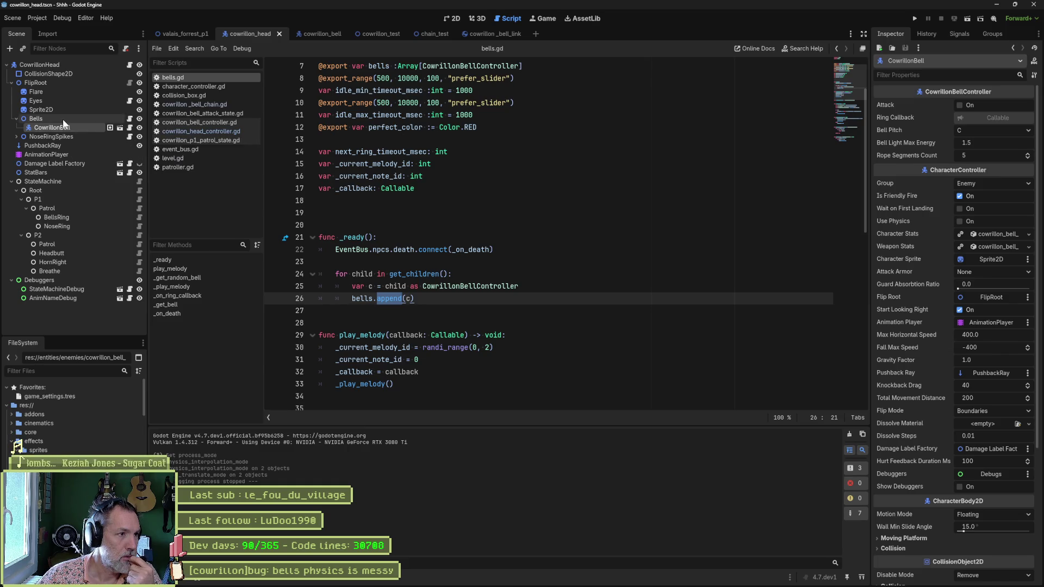
- Select Bells in the 2D view and open the chain_test scene via quick-open
{"action": "left_click", "coordinate": [452, 18]}
{"action": "left_click", "coordinate": [330, 232]}
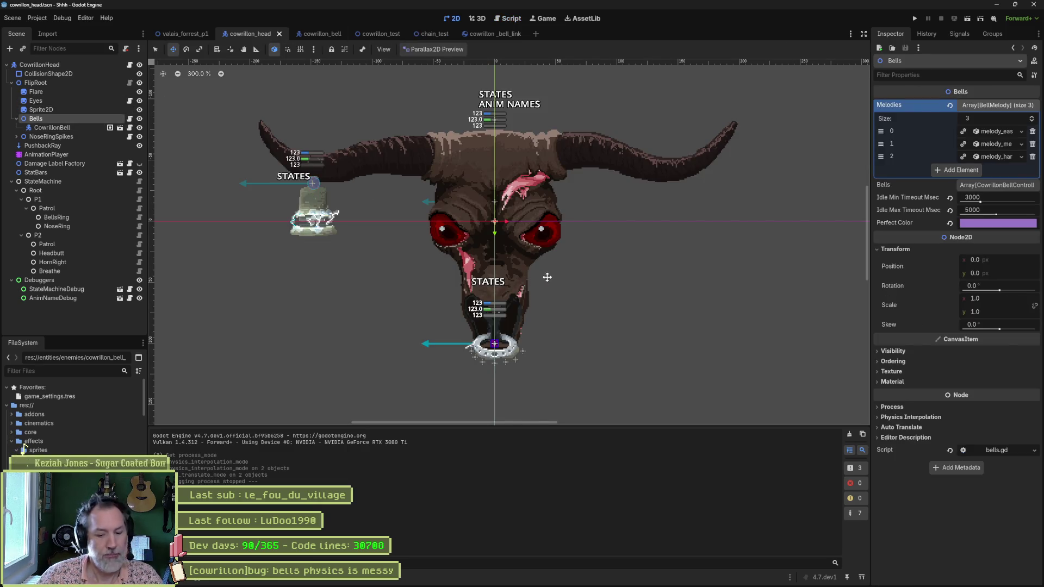
{"action": "key", "text": "ctrl+a"}
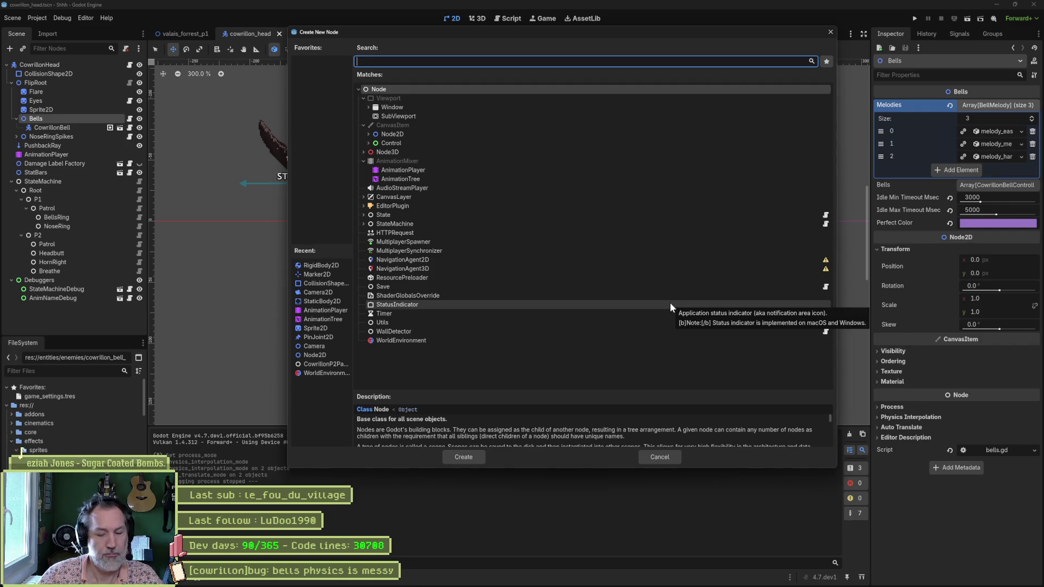
{"action": "key", "text": "Escape"}
{"action": "key", "text": "shift+alt+o"}
{"action": "type", "text": "chain"}
{"action": "key", "text": "Return"}
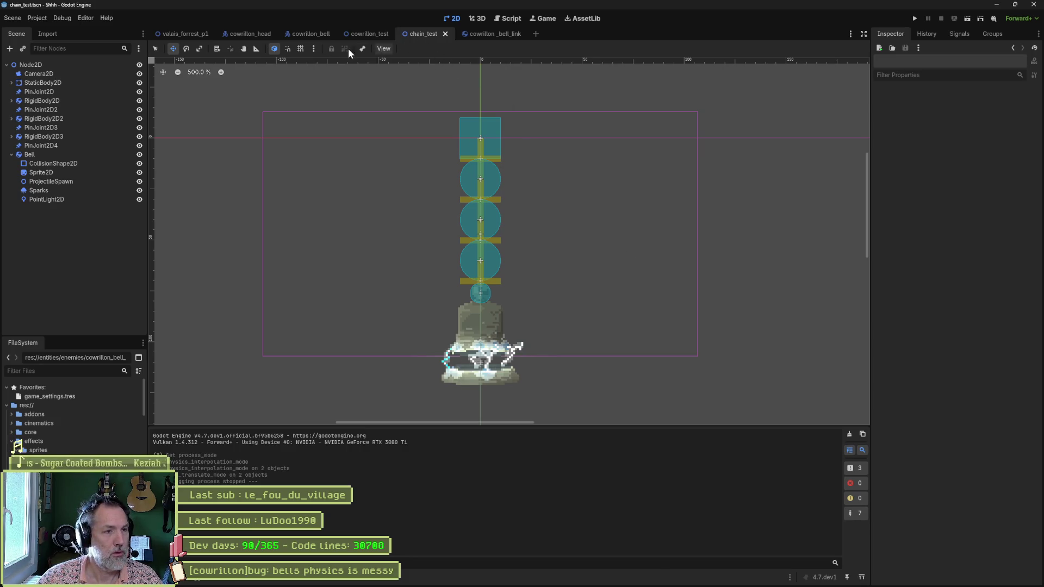
- Instance chain_test under Bells, place it beside the bell, and run valais_forrest_p1
{"action": "left_click", "coordinate": [246, 35]}
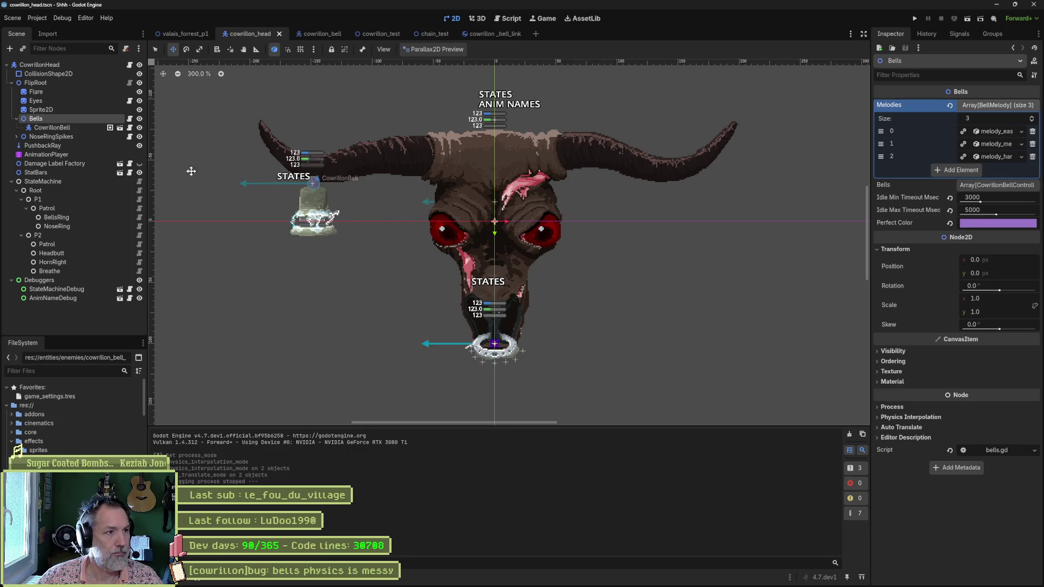
{"action": "key", "text": "ctrl+shift+o"}
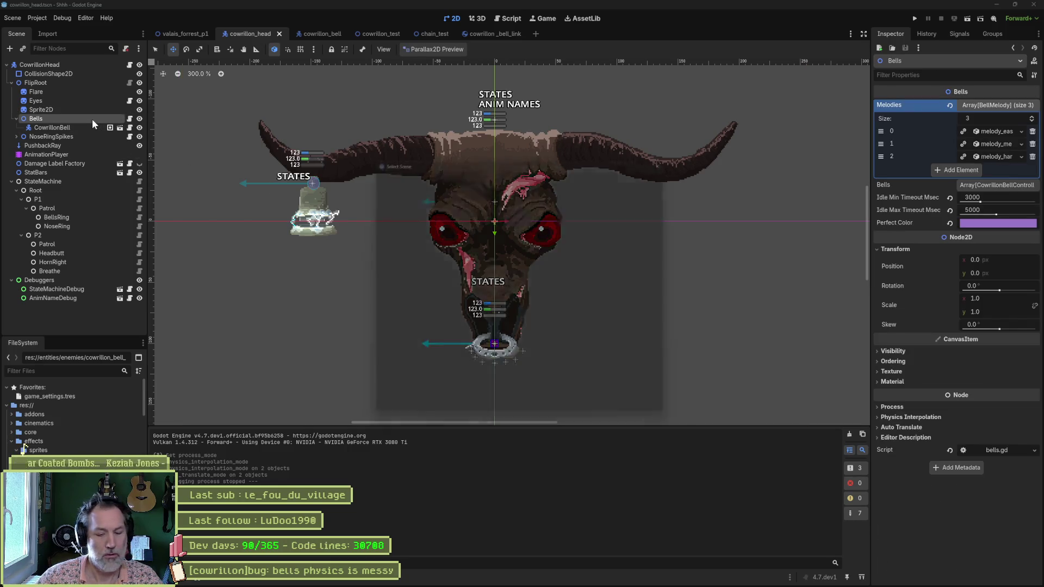
{"action": "key", "text": "Return"}
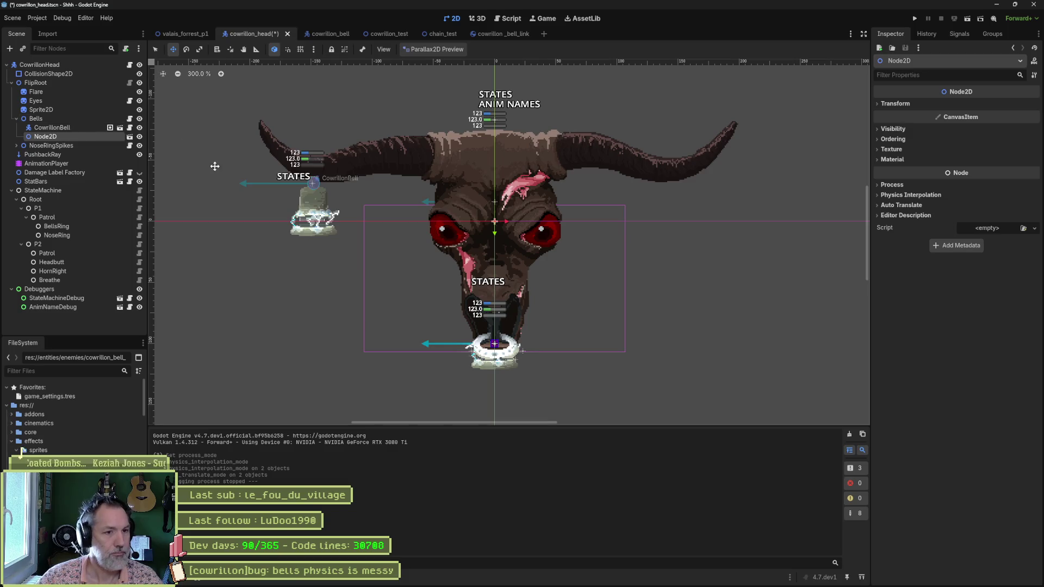
{"action": "mouse_move", "coordinate": [422, 248]}
{"action": "left_mouse_down"}
{"action": "mouse_move", "coordinate": [307, 233]}
{"action": "mouse_move", "coordinate": [294, 197]}
{"action": "left_mouse_up"}
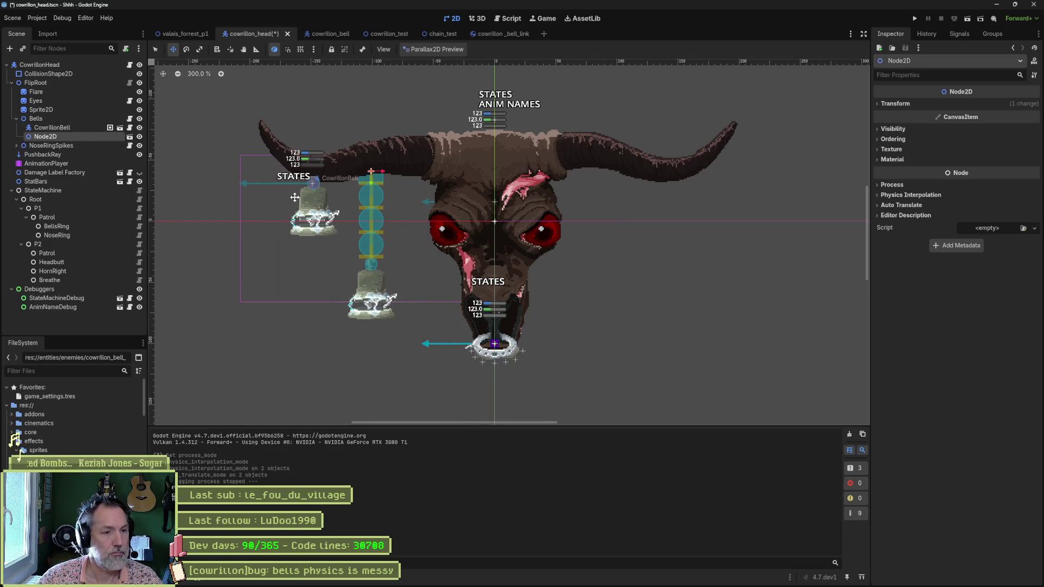
{"action": "left_click", "coordinate": [191, 34]}
{"action": "key", "text": "F6"}
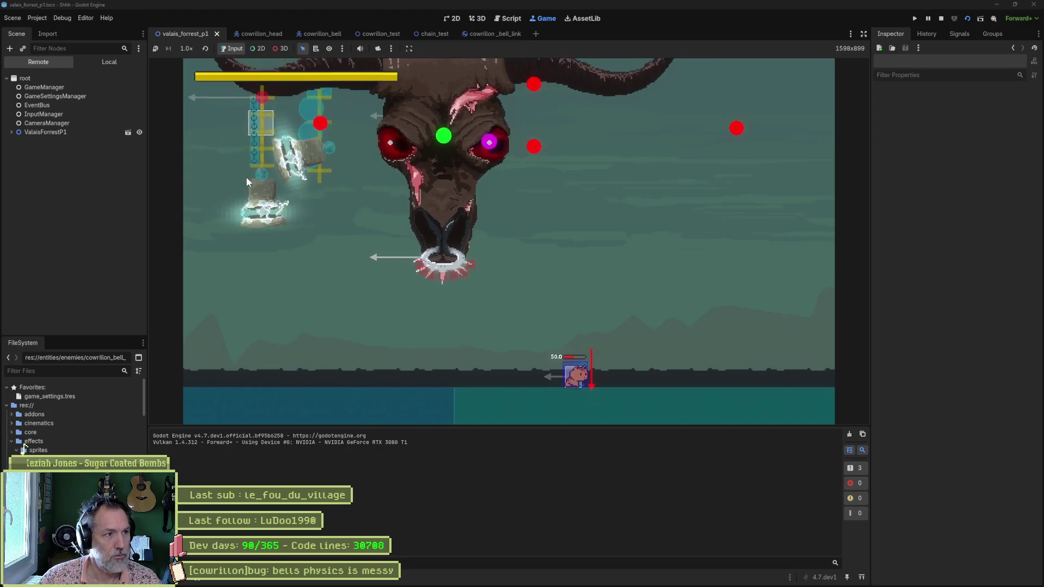
- Stop the game, delete the instanced chain test node from cowrillon_head, and save
{"action": "key", "text": "F8"}
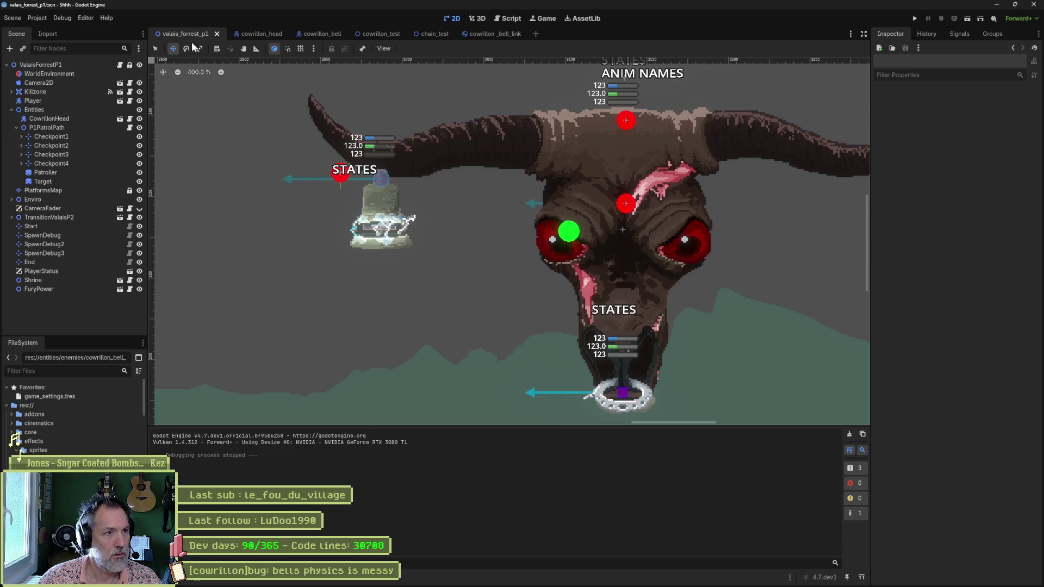
{"action": "left_click", "coordinate": [259, 33]}
{"action": "left_click", "coordinate": [68, 127]}
{"action": "left_click", "coordinate": [63, 135]}
{"action": "key", "text": "Delete"}
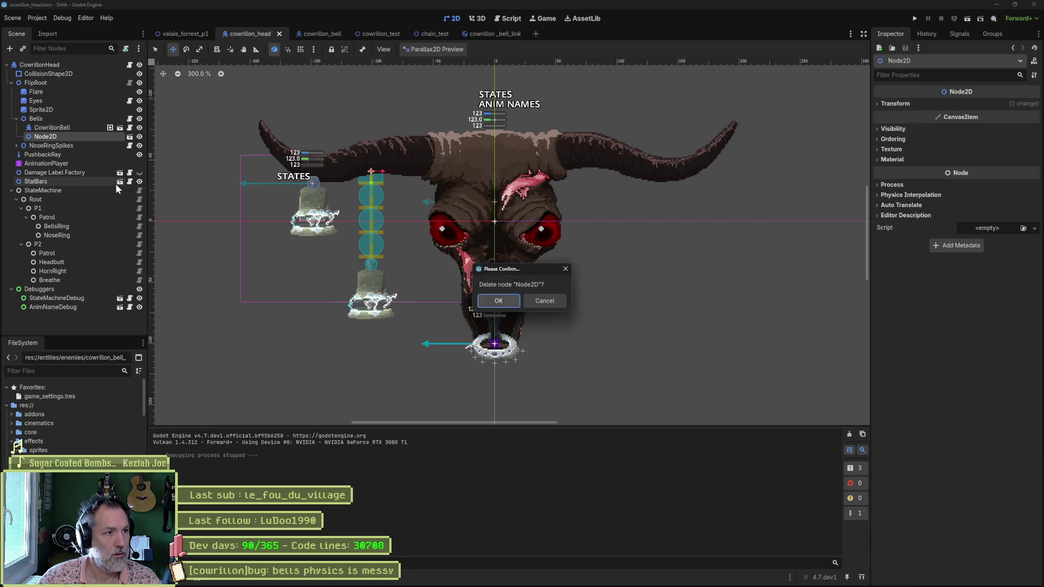
{"action": "key", "text": "Return"}
{"action": "key", "text": "ctrl+s"}
- Rename chain_test's root node to ChainTest and save the scene
{"action": "left_click", "coordinate": [429, 34]}
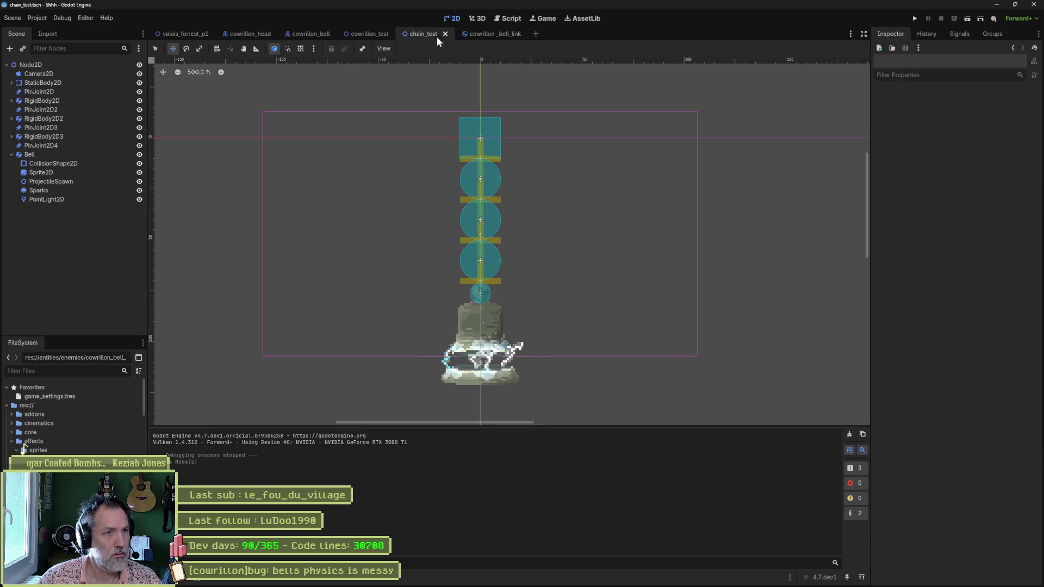
{"action": "double_click", "coordinate": [96, 64]}
{"action": "type", "text": "Cahh"}
{"action": "key", "text": "BackSpace"}
{"action": "key", "text": "BackSpace"}
{"action": "key", "text": "BackSpace"}
{"action": "type", "text": "hainTest"}
{"action": "key", "text": "Return"}
{"action": "key", "text": "ctrl+s"}
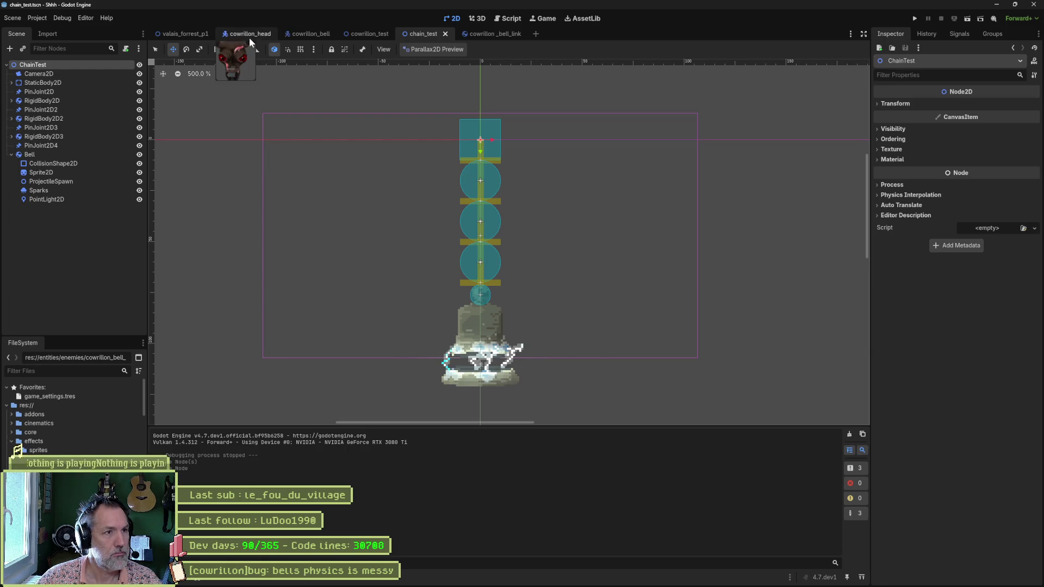
- Run the valais_forrest_p1 level, stop it, and open cowrillon_bell
{"action": "left_click", "coordinate": [188, 35]}
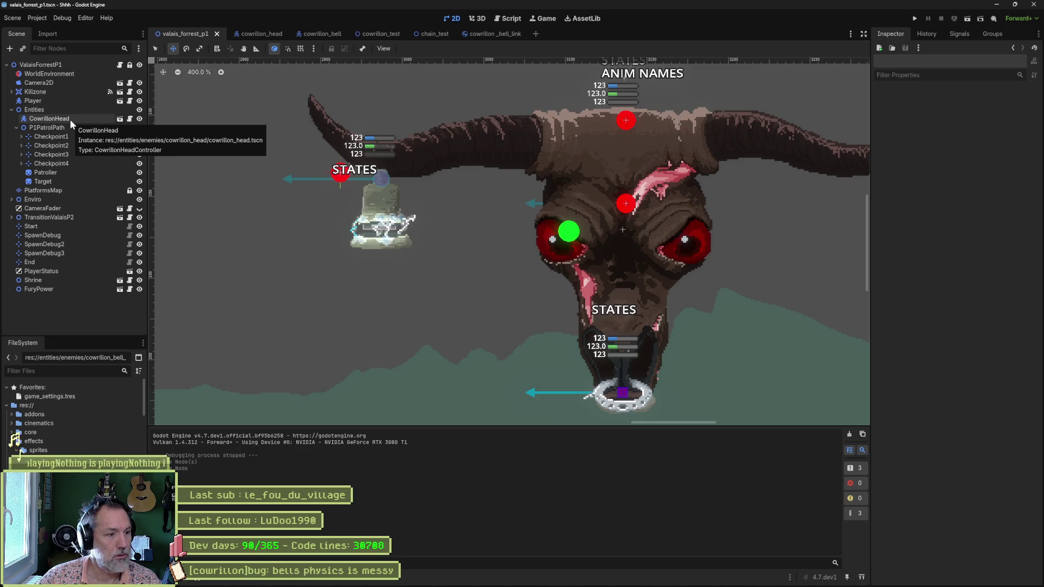
{"action": "key", "text": "F6"}
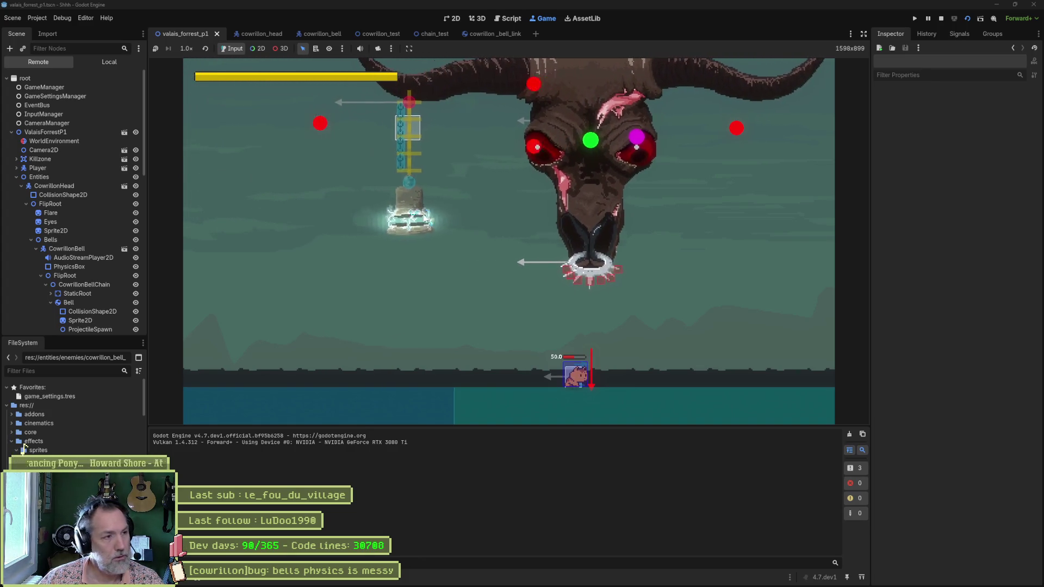
{"action": "key", "text": "F8"}
{"action": "left_click", "coordinate": [321, 35]}
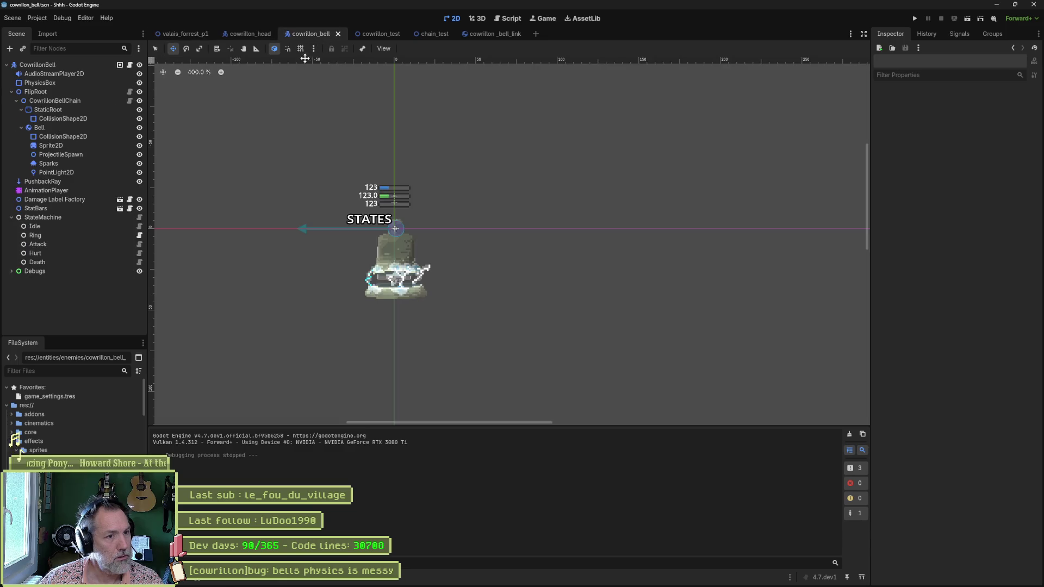
- Delete ProjectileSpawn, Sparks and PointLight2D from the bell
{"action": "left_click", "coordinate": [81, 171]}
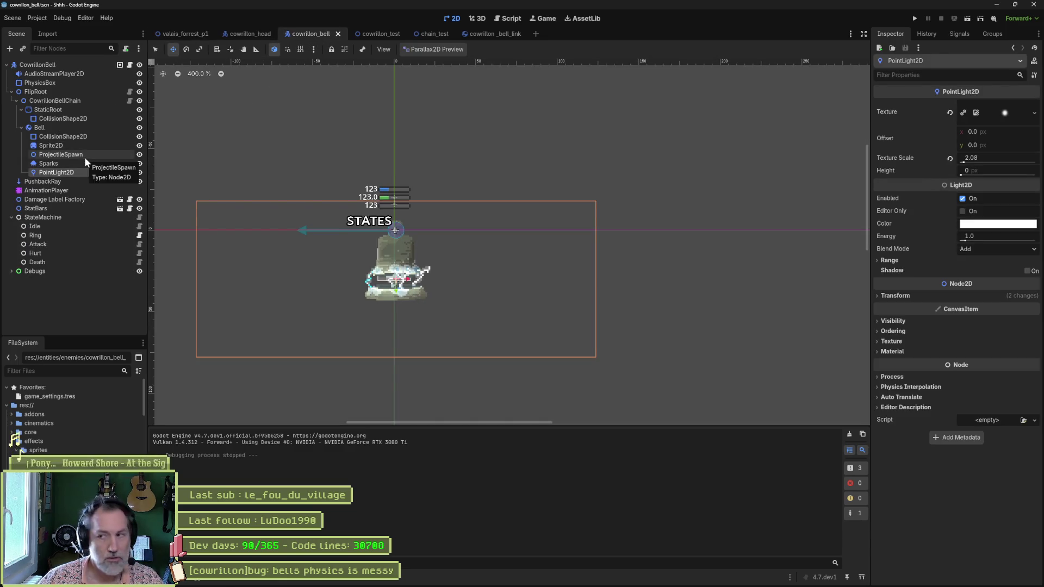
{"action": "left_click", "coordinate": [83, 157], "text": "shift"}
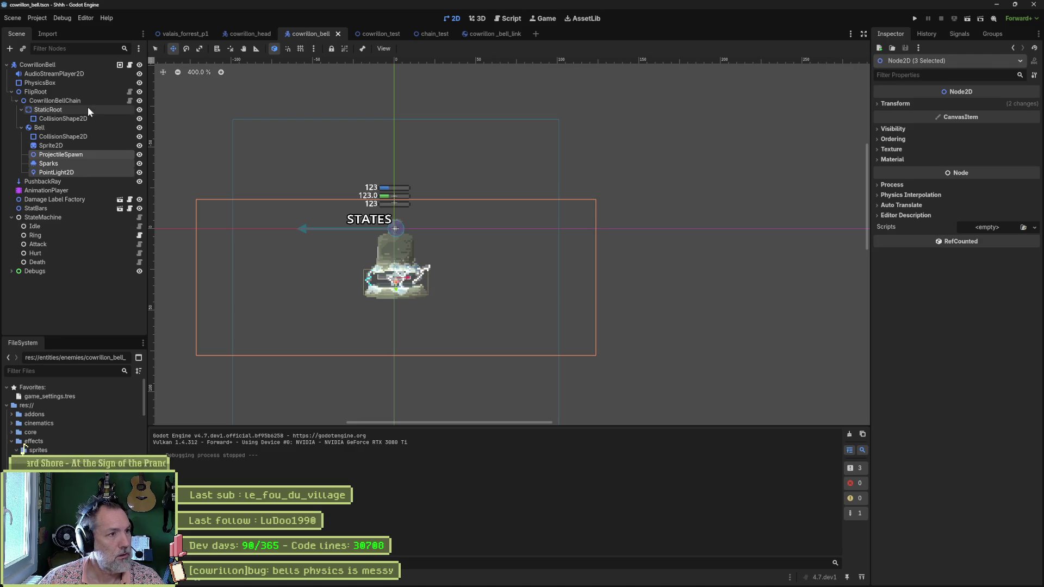
{"action": "key", "text": "Delete"}
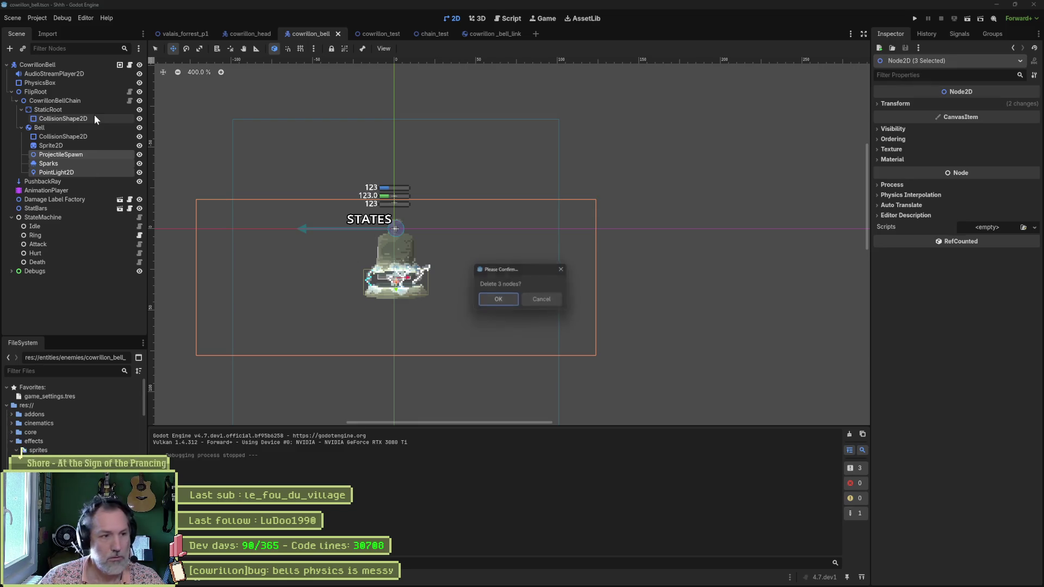
{"action": "key", "text": "Return"}
- Playtest valais_forrest_p1 to watch the chain swing, then stop it
{"action": "left_click", "coordinate": [184, 35]}
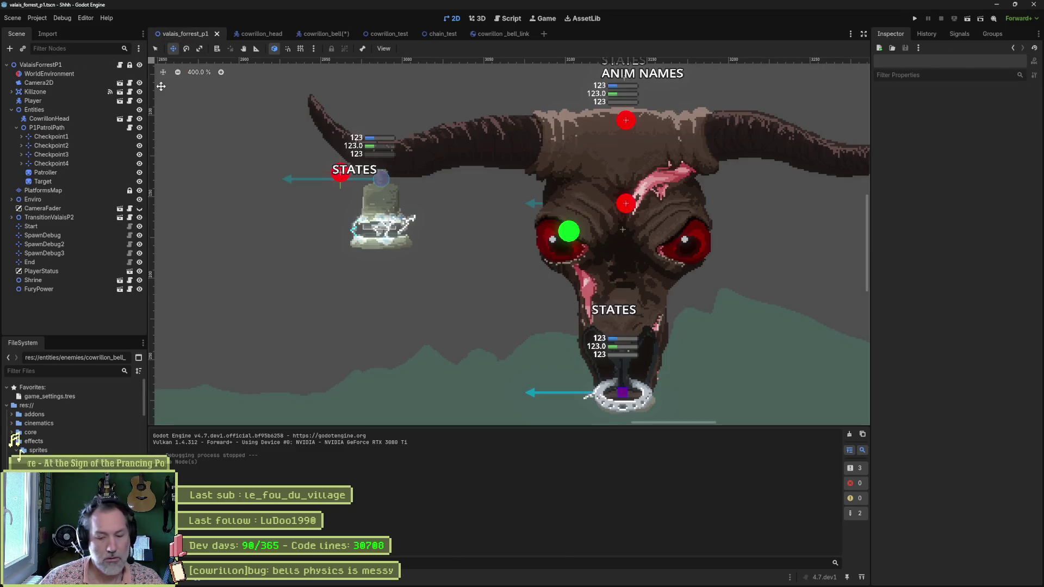
{"action": "key", "text": "F5"}
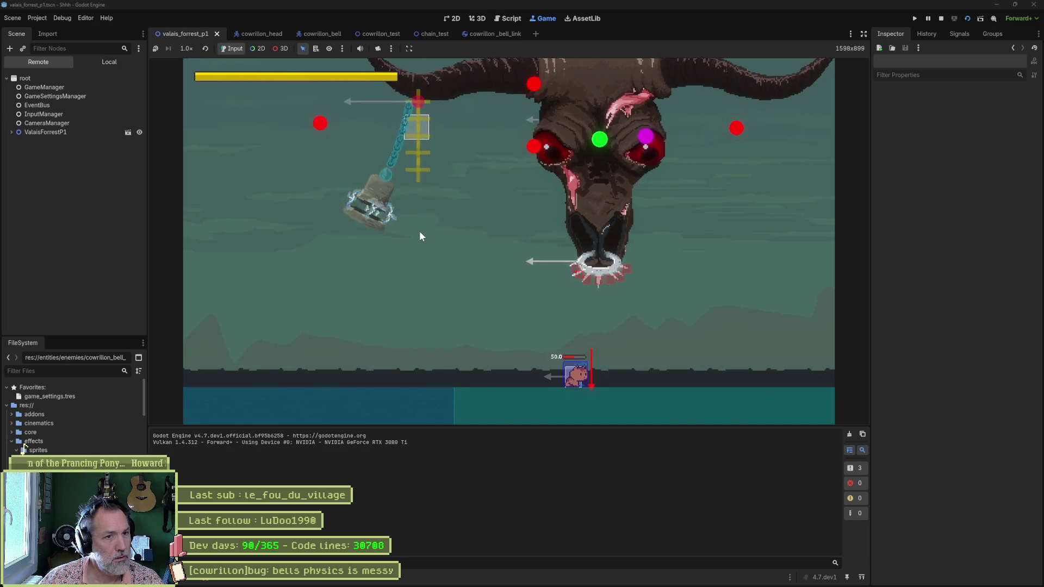
{"action": "key", "text": "F8"}
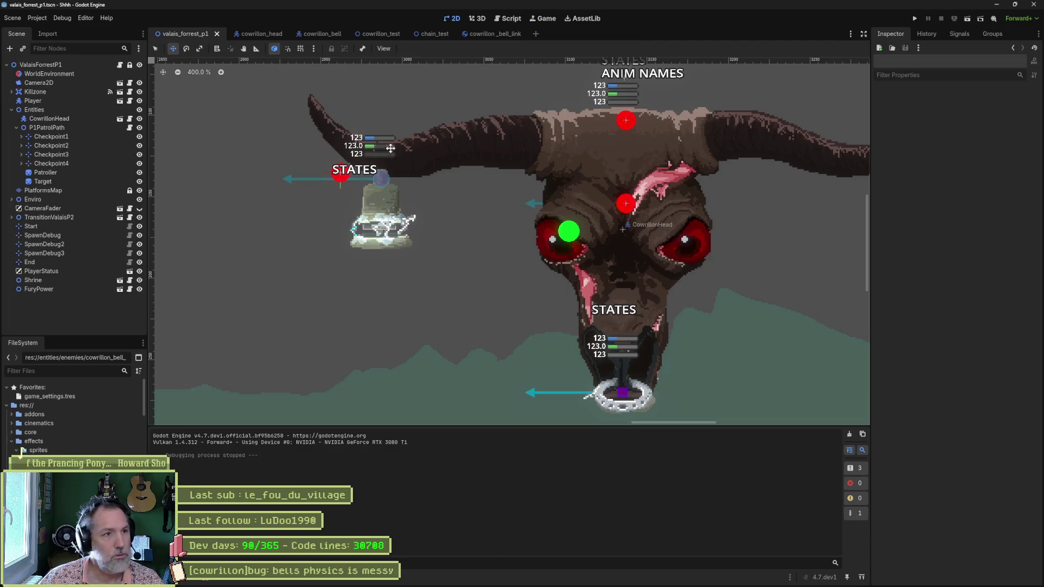
- Restore the bell's effect nodes, set Bell's Inertia to 1.0, save, and test-run the level
{"action": "left_click", "coordinate": [320, 34]}
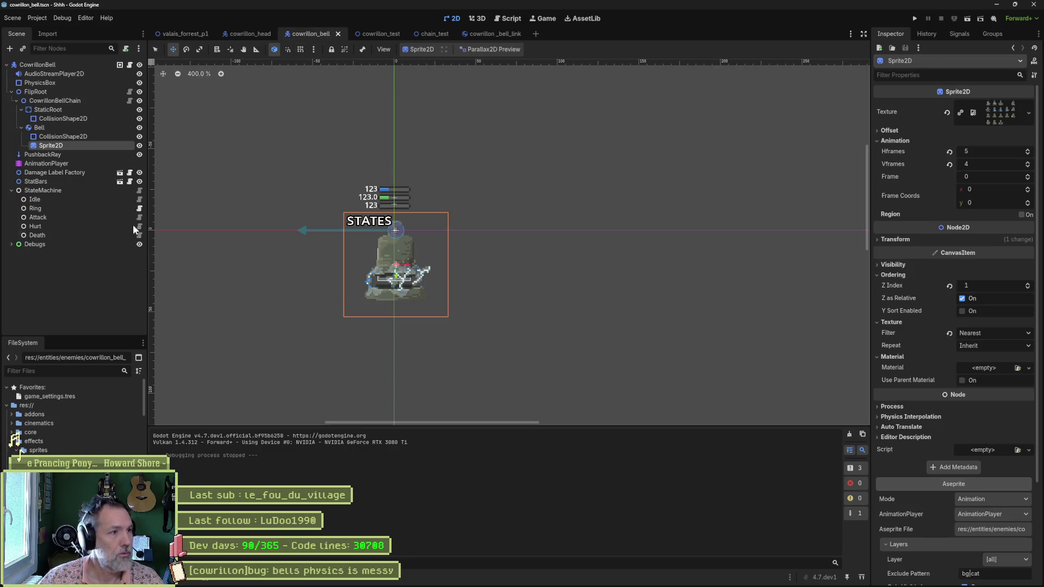
{"action": "key", "text": "ctrl+z"}
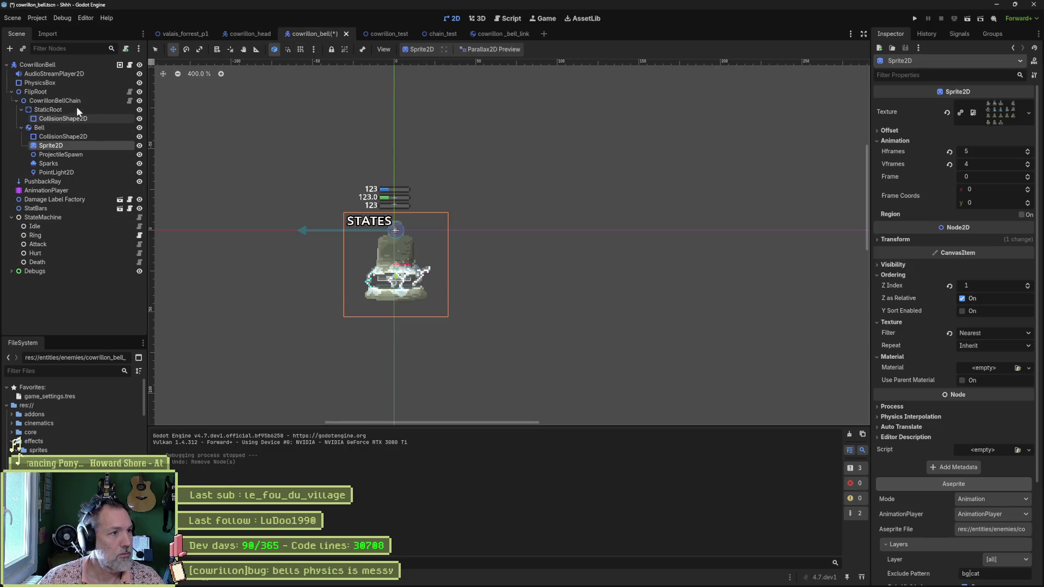
{"action": "left_click", "coordinate": [74, 119]}
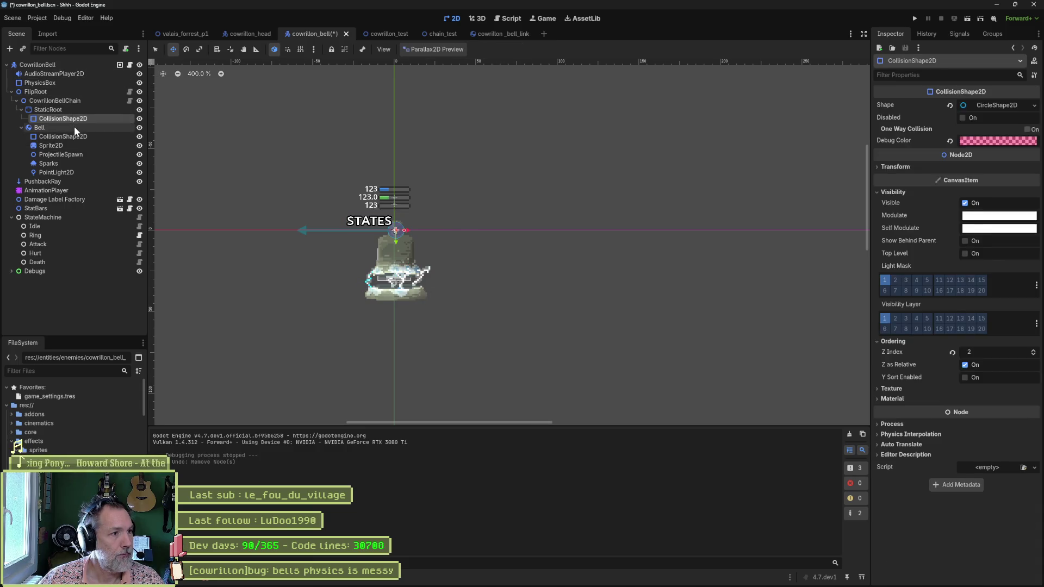
{"action": "left_click", "coordinate": [74, 127]}
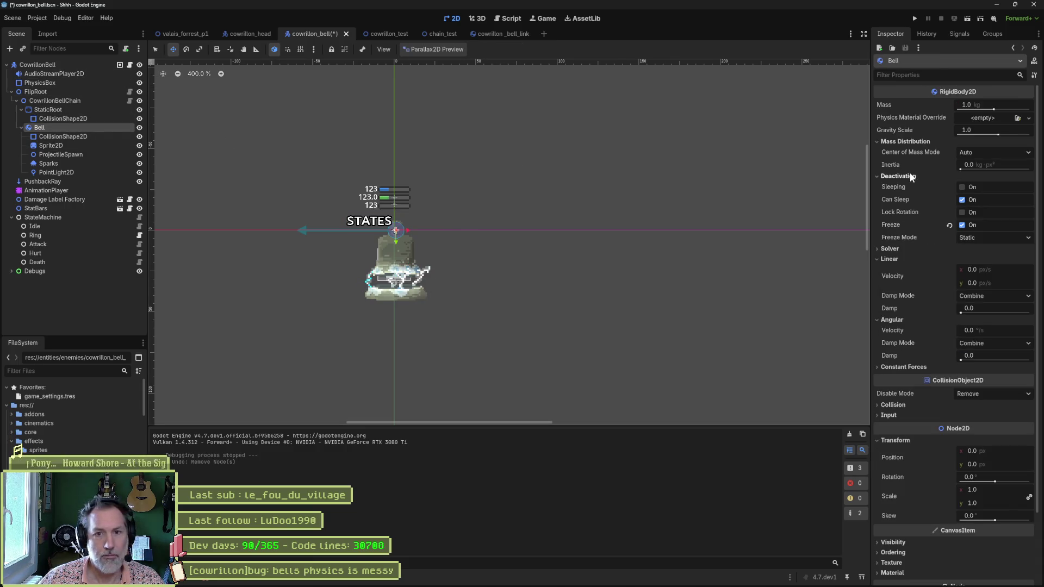
{"action": "left_click", "coordinate": [971, 166]}
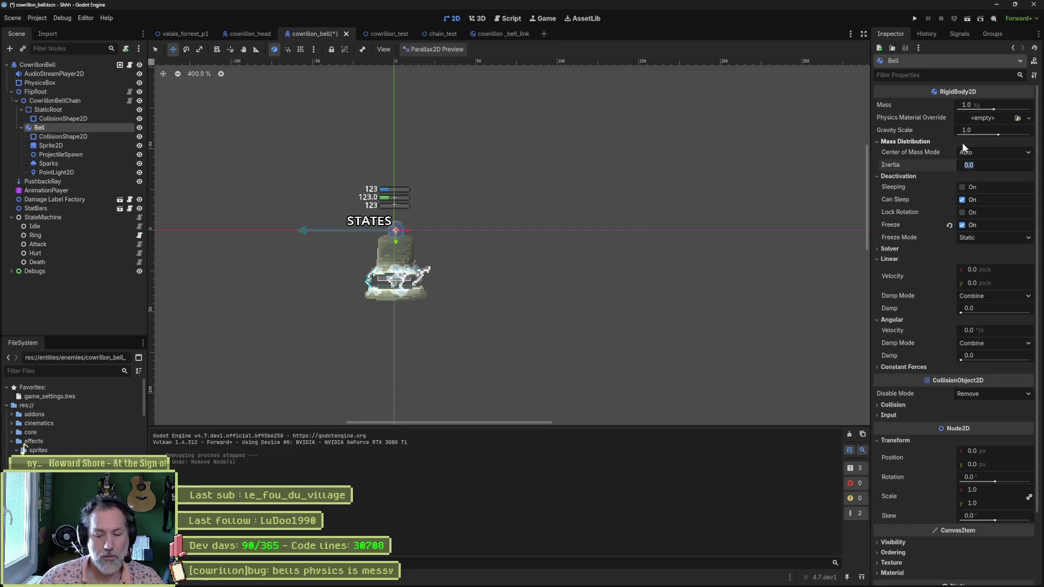
{"action": "type", "text": "1"}
{"action": "key", "text": "Return"}
{"action": "key", "text": "ctrl+s"}
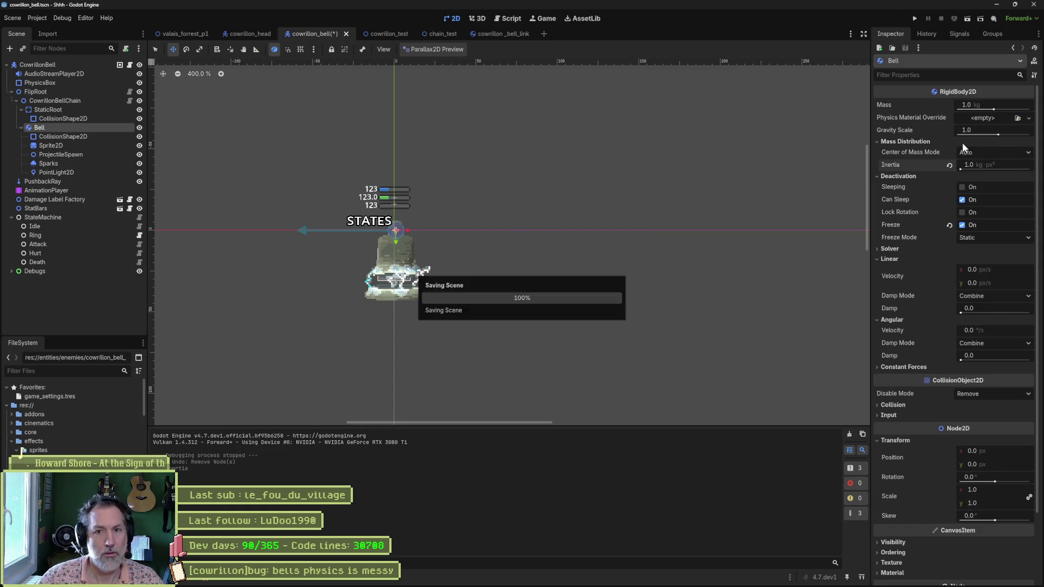
{"action": "left_click", "coordinate": [184, 33]}
{"action": "key", "text": "F6"}
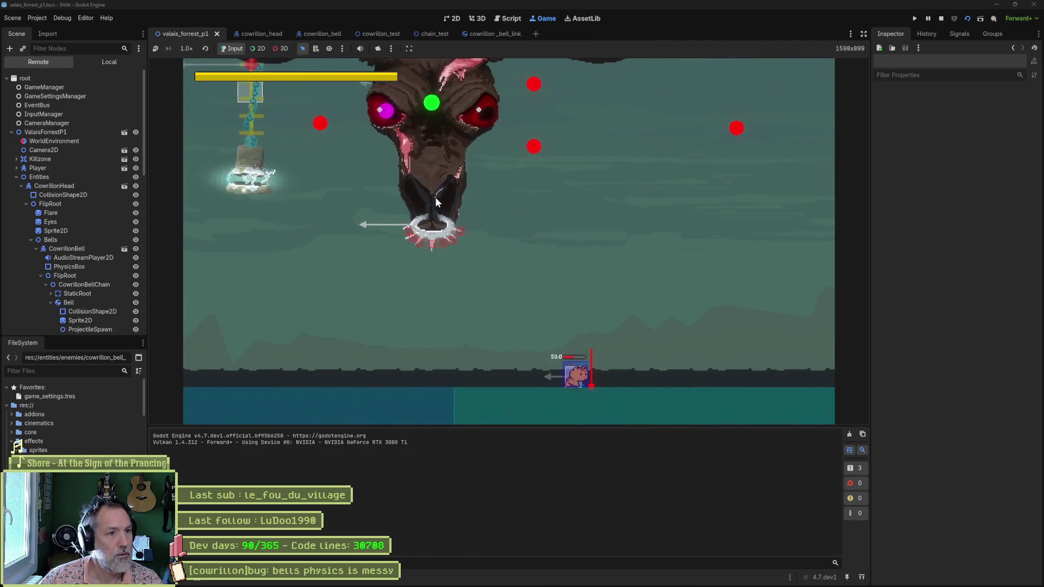
{"action": "key", "text": "F8"}
- Delete ProjectileSpawn, Sparks and PointLight2D again and test the level without them
{"action": "left_click", "coordinate": [326, 34]}
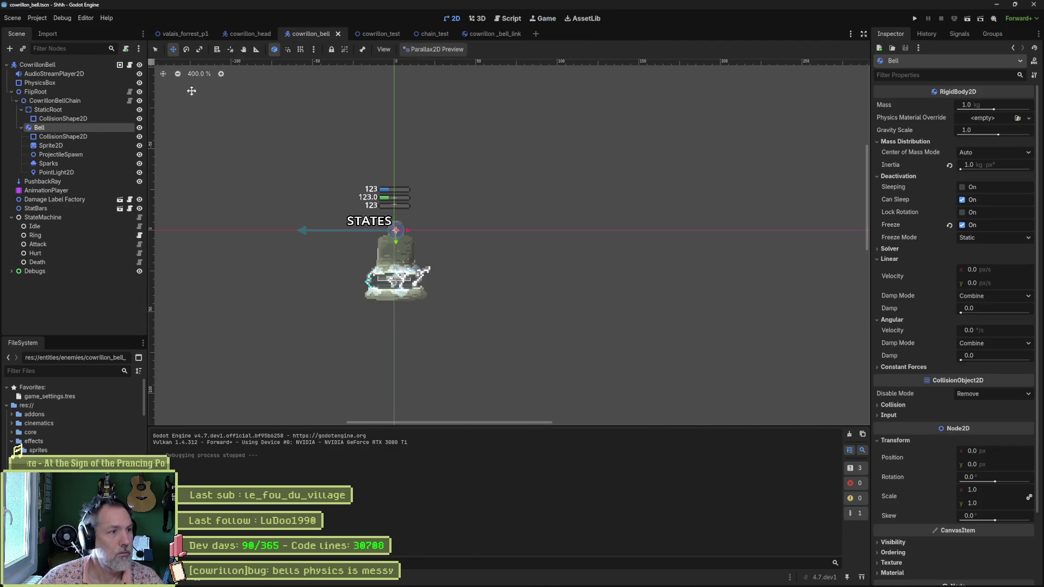
{"action": "left_click", "coordinate": [67, 173], "text": "shift"}
{"action": "key", "text": "Delete"}
{"action": "key", "text": "Return"}
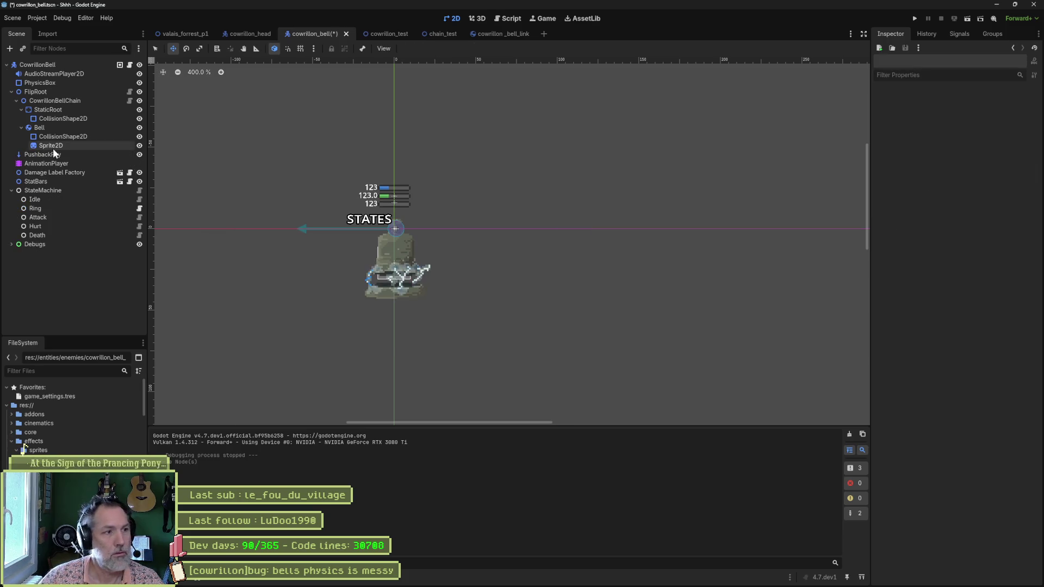
{"action": "left_click", "coordinate": [197, 37]}
{"action": "key", "text": "F6"}
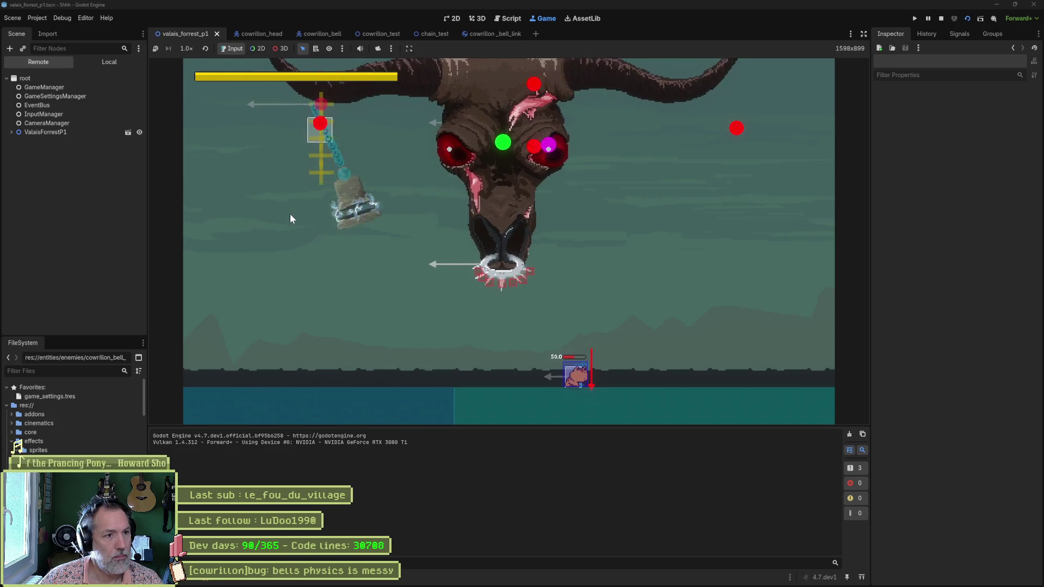
{"action": "key", "text": "F8"}
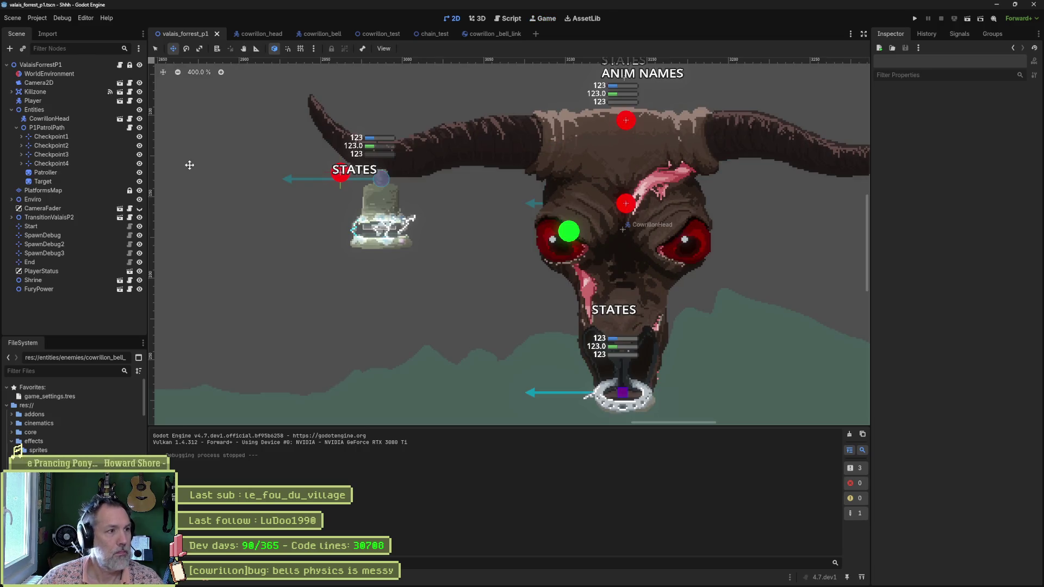
- Restore and save the effect nodes, then check StaticRoot's collision layers and mask
{"action": "left_click", "coordinate": [323, 33]}
{"action": "key", "text": "ctrl+z"}
{"action": "key", "text": "ctrl+s"}
{"action": "left_click", "coordinate": [62, 110]}
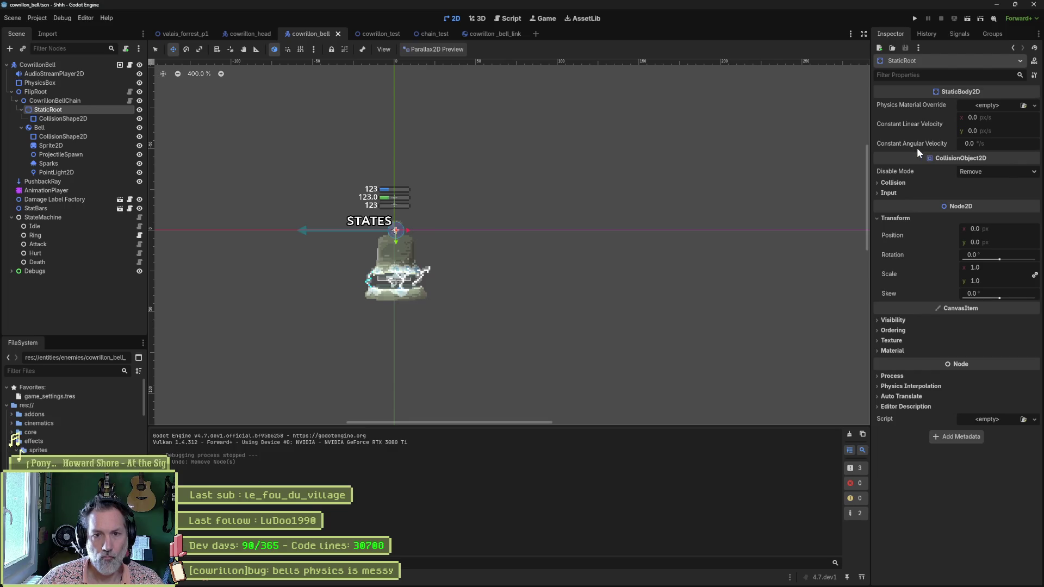
{"action": "mouse_move", "coordinate": [917, 148]}
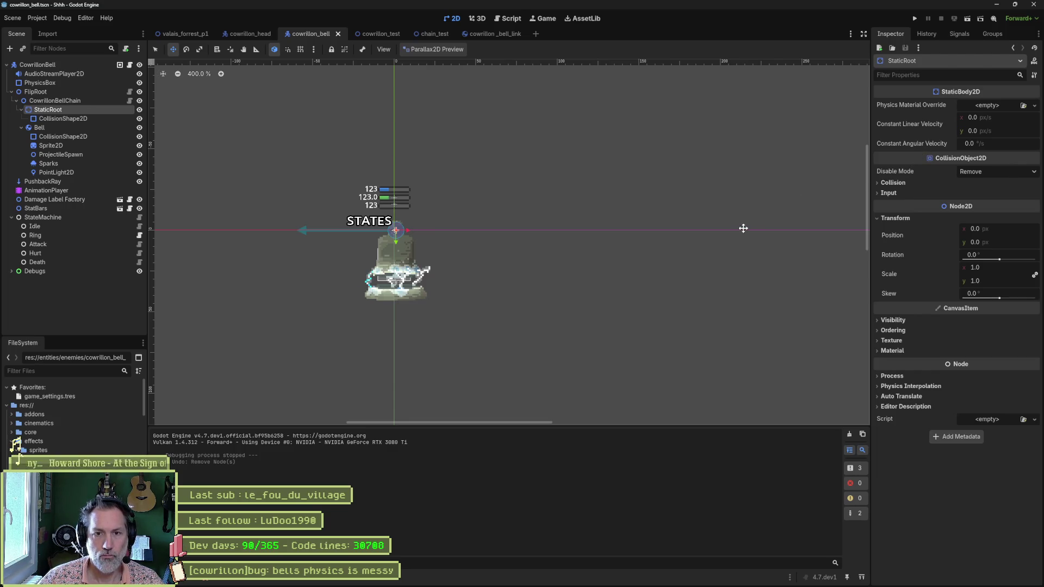
{"action": "left_click", "coordinate": [901, 179]}
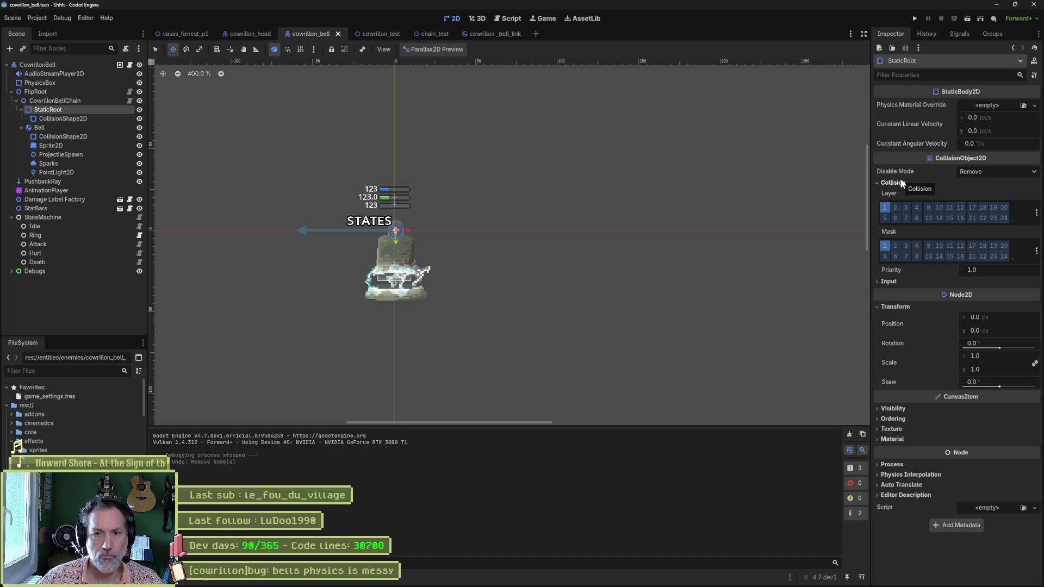
{"action": "left_click", "coordinate": [898, 179]}
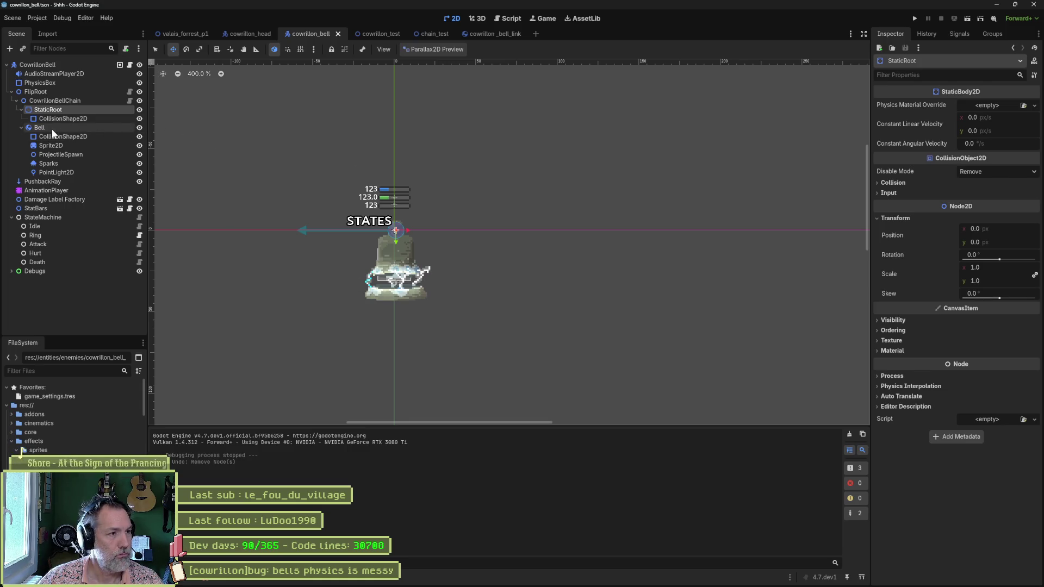
{"action": "left_click", "coordinate": [504, 34]}
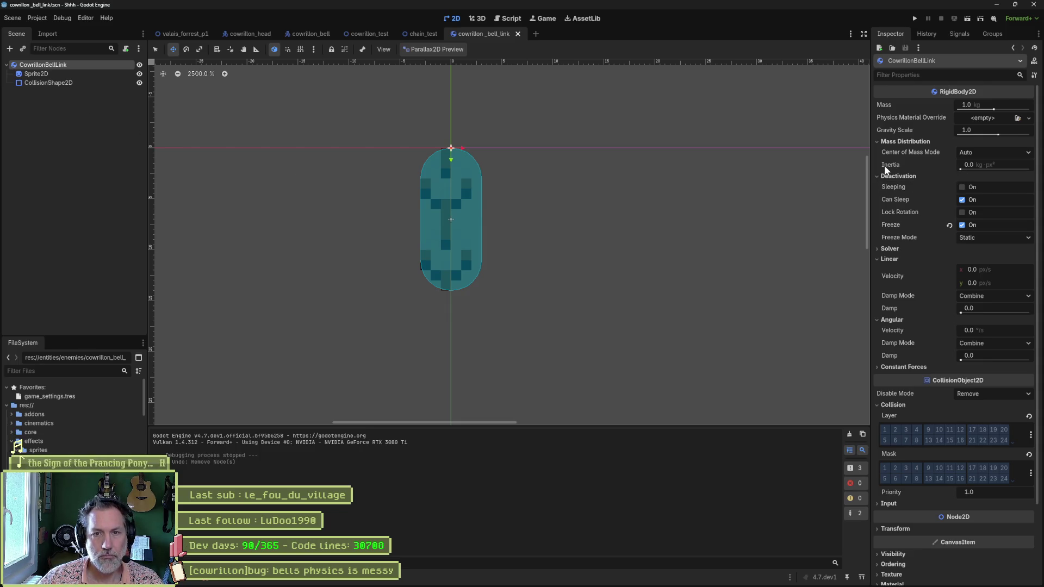
- Give CowrillonBellLink an Inertia of 1.0, save, and run valais_forrest_p1
{"action": "mouse_move", "coordinate": [885, 165]}
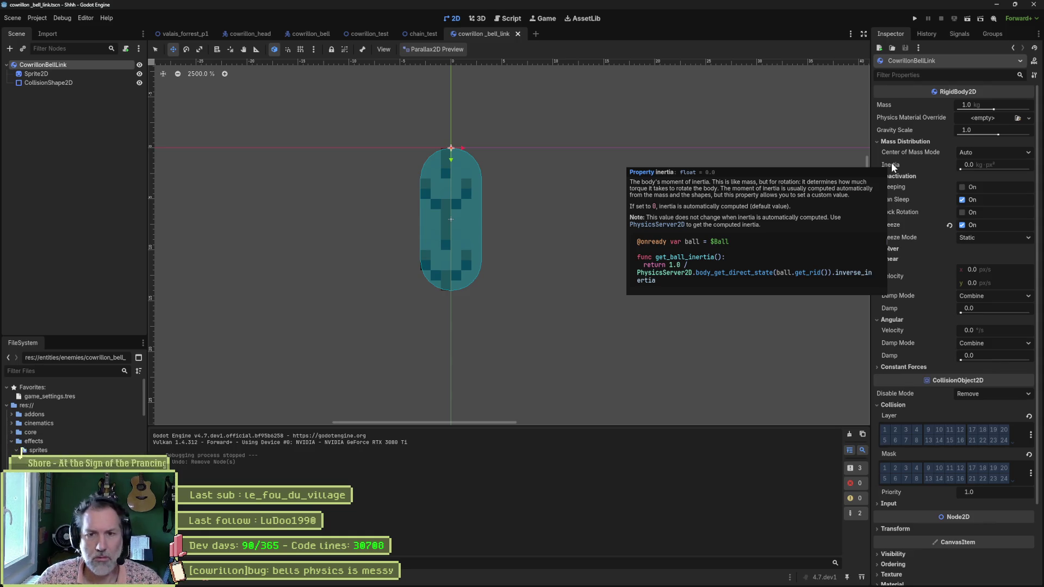
{"action": "left_click", "coordinate": [990, 163]}
{"action": "type", "text": "1"}
{"action": "key", "text": "Return"}
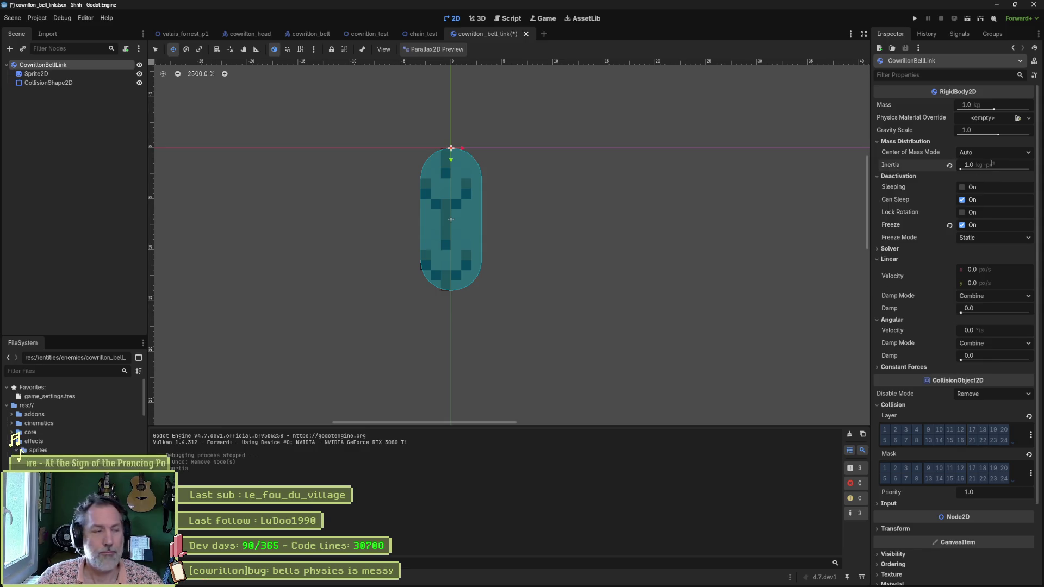
{"action": "key", "text": "ctrl+s"}
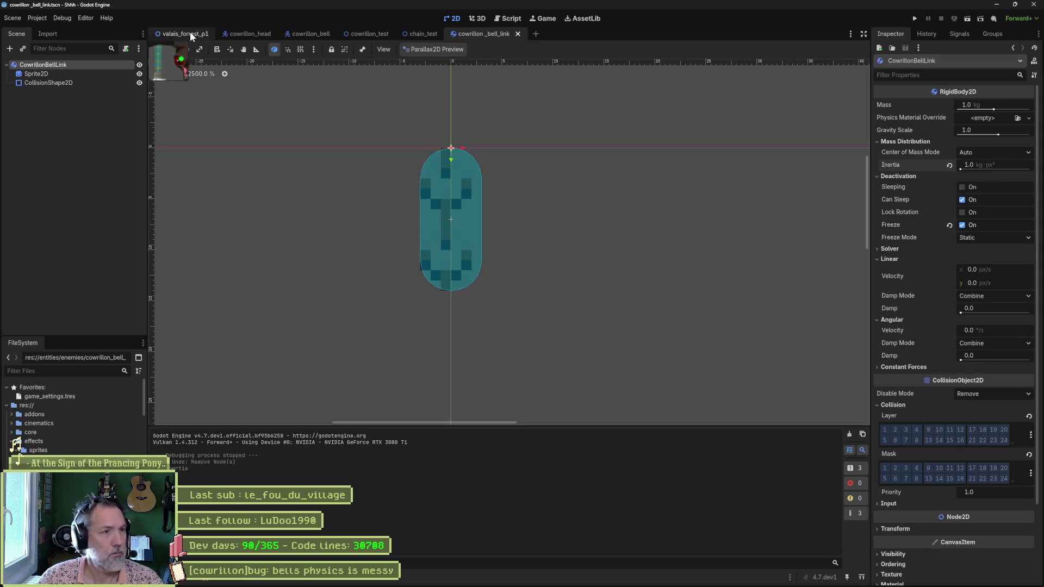
{"action": "left_click", "coordinate": [191, 34]}
{"action": "key", "text": "F6"}
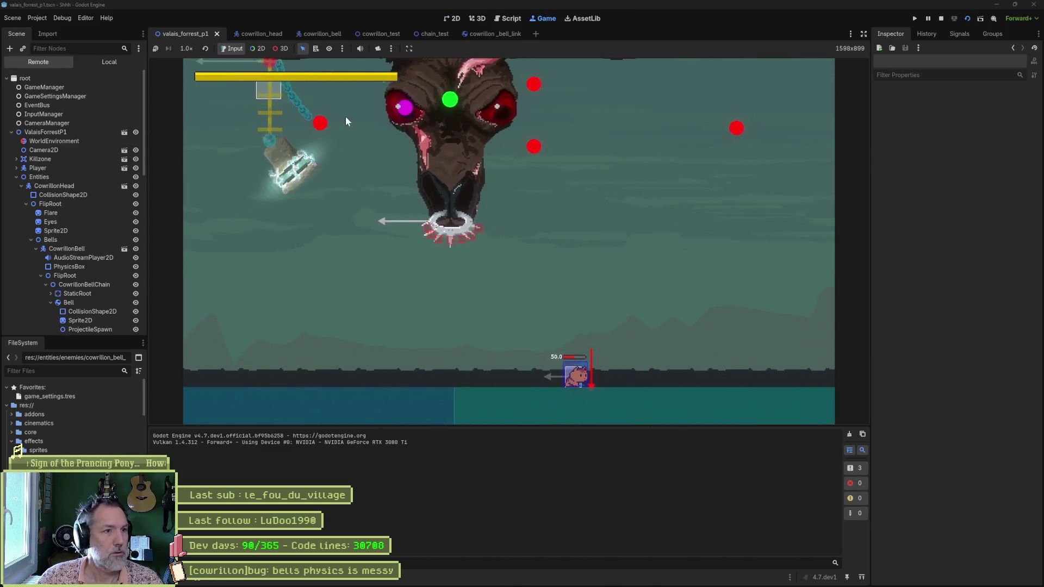
- Stop the game and delete ProjectileSpawn, Sparks and PointLight2D from cowrillon_bell
{"action": "key", "text": "F8"}
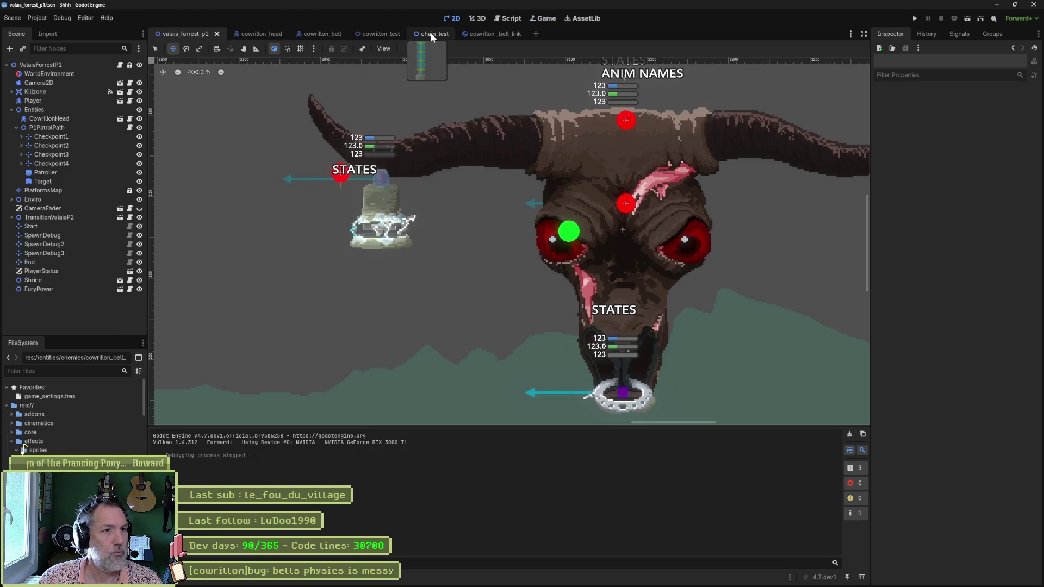
{"action": "left_click", "coordinate": [327, 34]}
{"action": "left_click", "coordinate": [90, 173]}
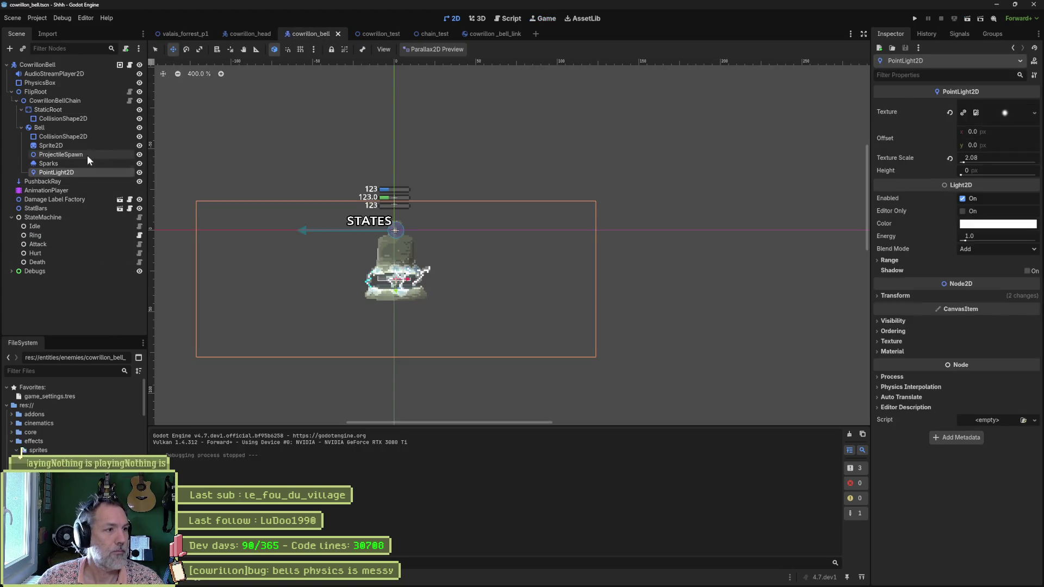
{"action": "left_click", "coordinate": [87, 155], "text": "shift"}
{"action": "key", "text": "Delete"}
{"action": "key", "text": "Return"}
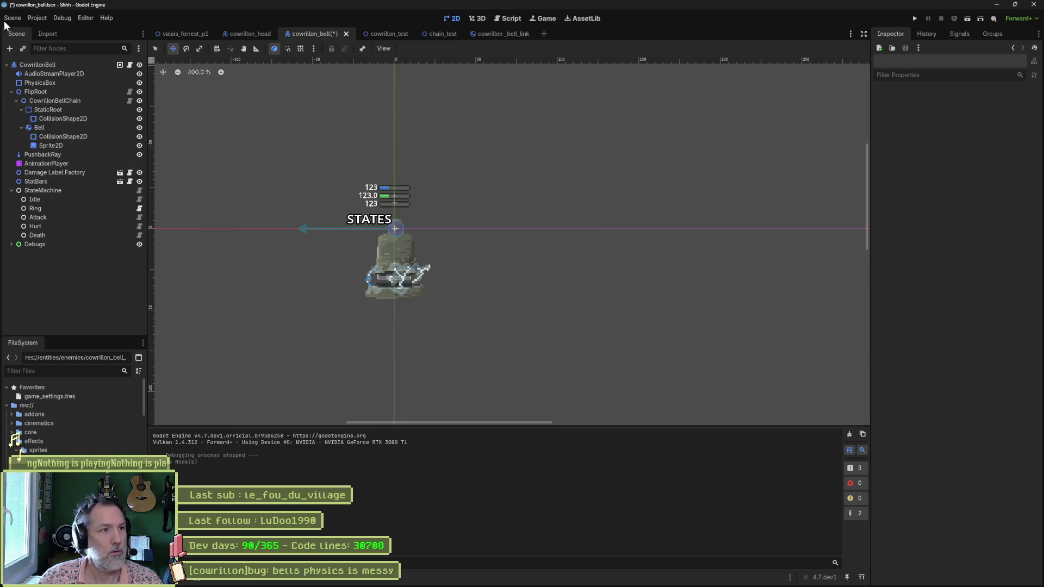
- Test valais_forrest_p1 without the effect nodes, then return to cowrillon_bell
{"action": "left_click", "coordinate": [176, 34]}
{"action": "key", "text": "F6"}
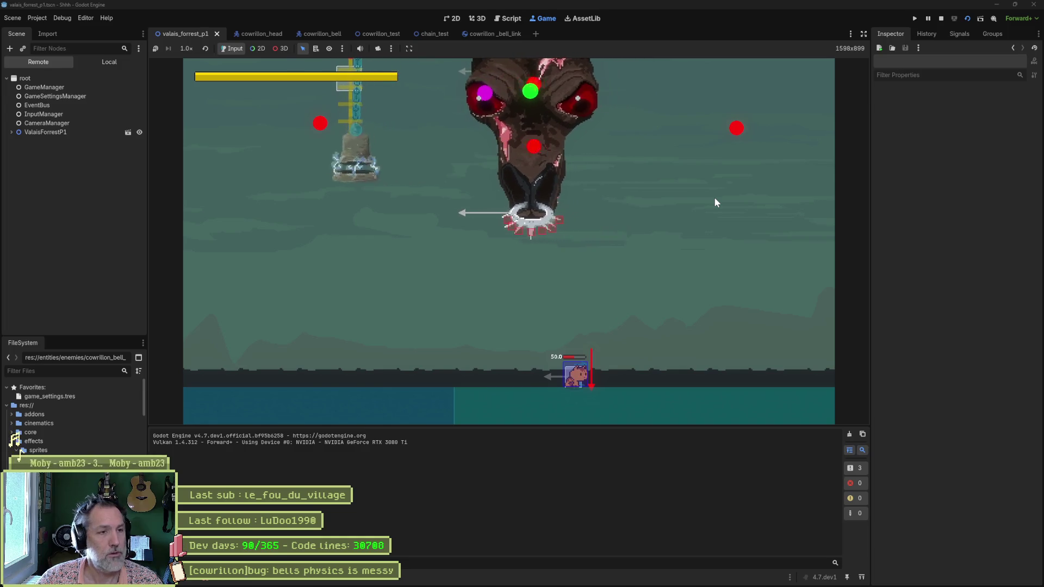
{"action": "key", "text": "F8"}
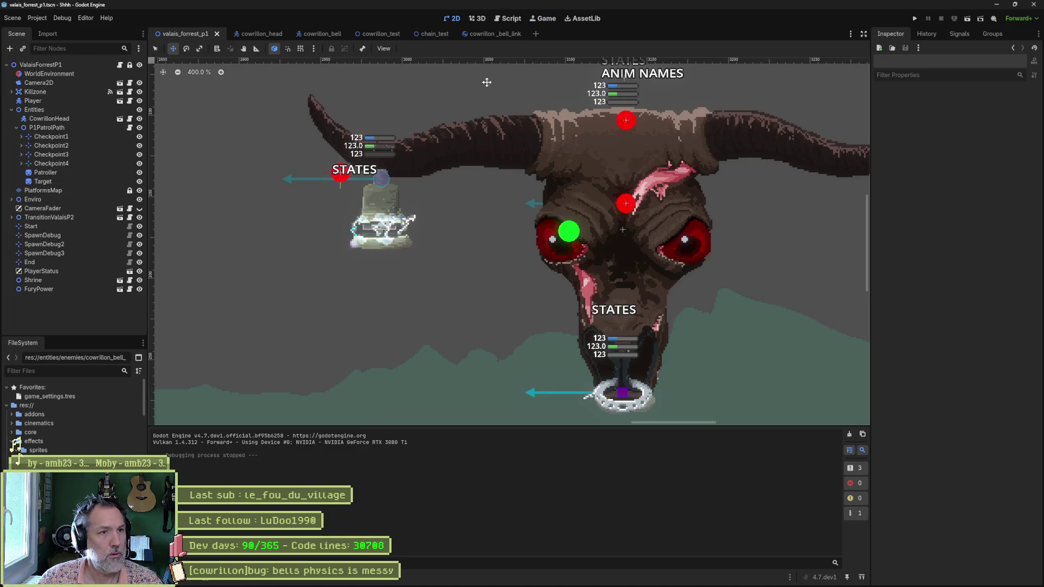
{"action": "left_click", "coordinate": [328, 35]}
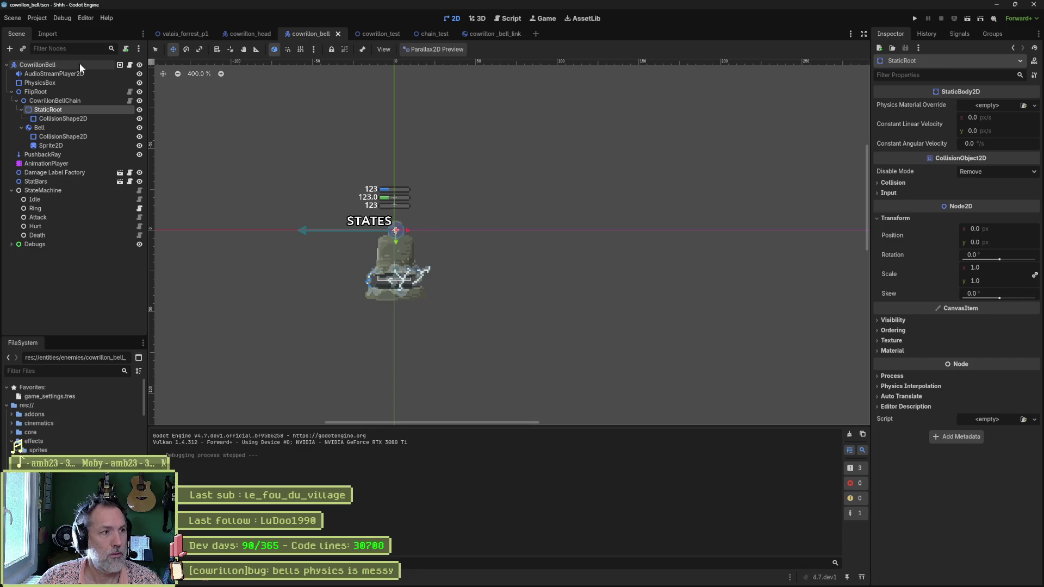
- Set the Bell rigid body's Linear Damp to 1.0 and Mass to 3.0
{"action": "left_click", "coordinate": [80, 64]}
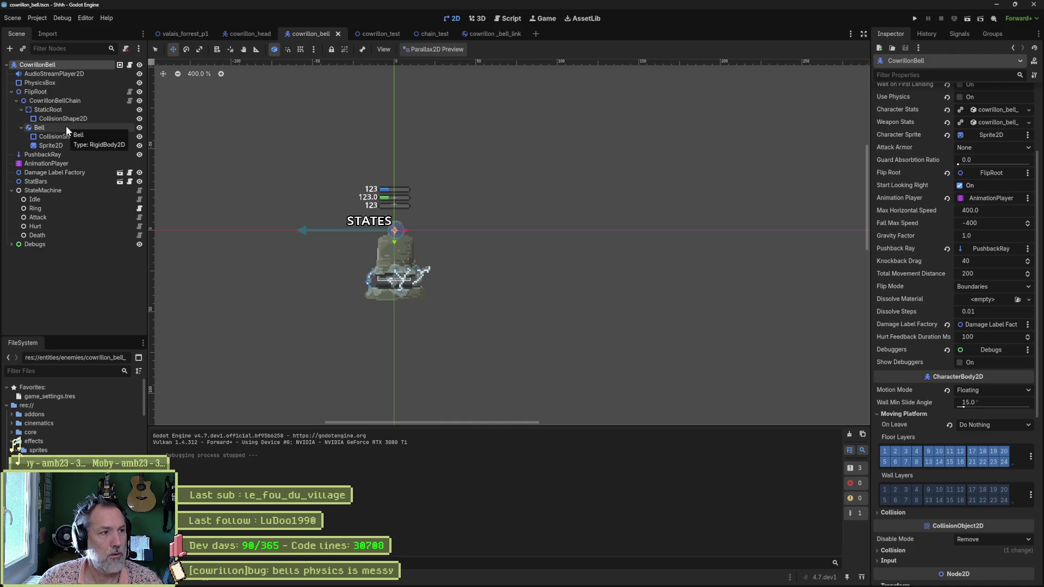
{"action": "left_click", "coordinate": [66, 127]}
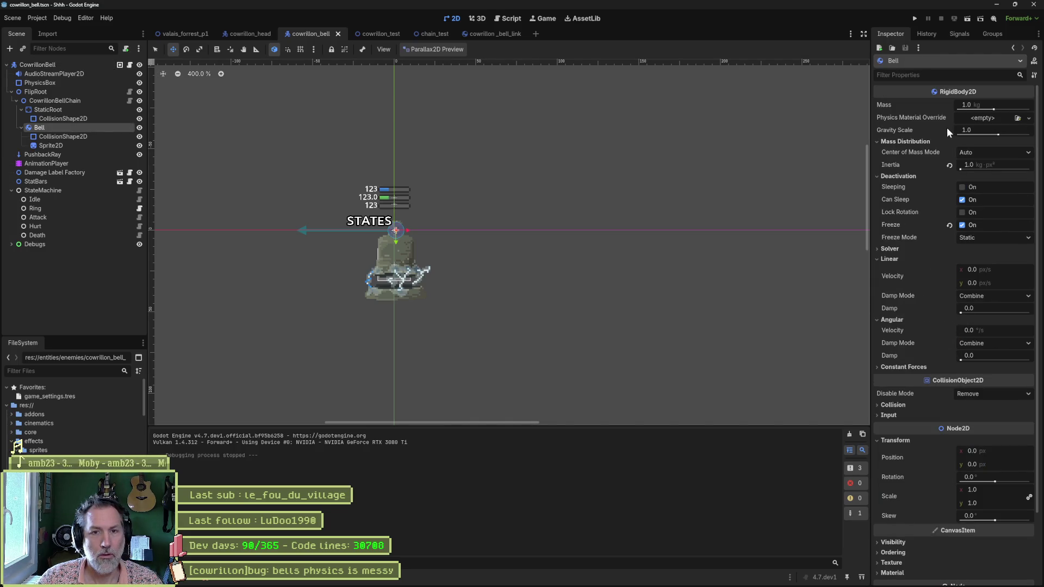
{"action": "left_click", "coordinate": [990, 306]}
{"action": "type", "text": "1"}
{"action": "key", "text": "Return"}
{"action": "left_click", "coordinate": [1001, 105]}
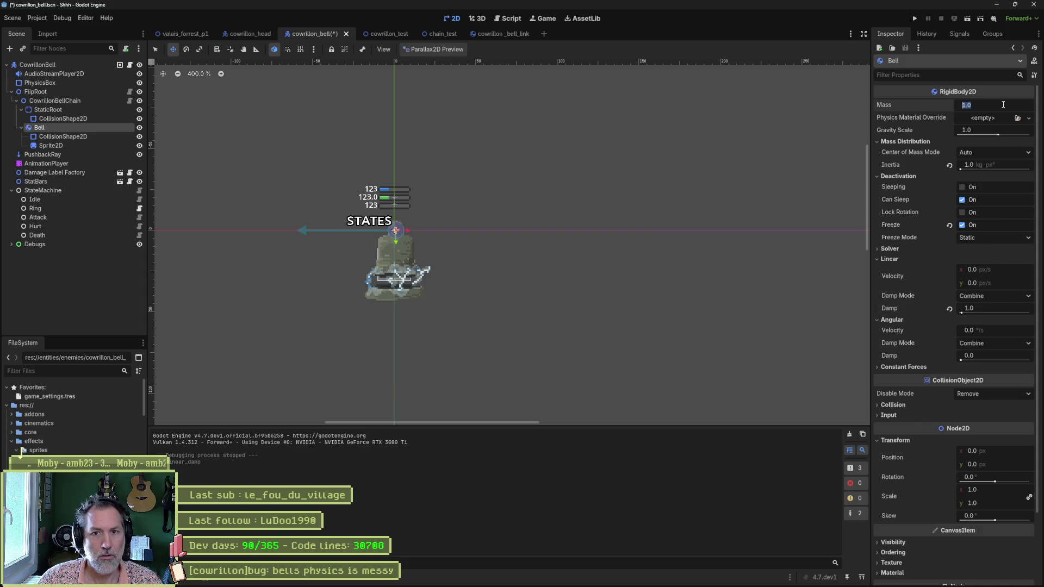
{"action": "type", "text": "3"}
{"action": "key", "text": "Return"}
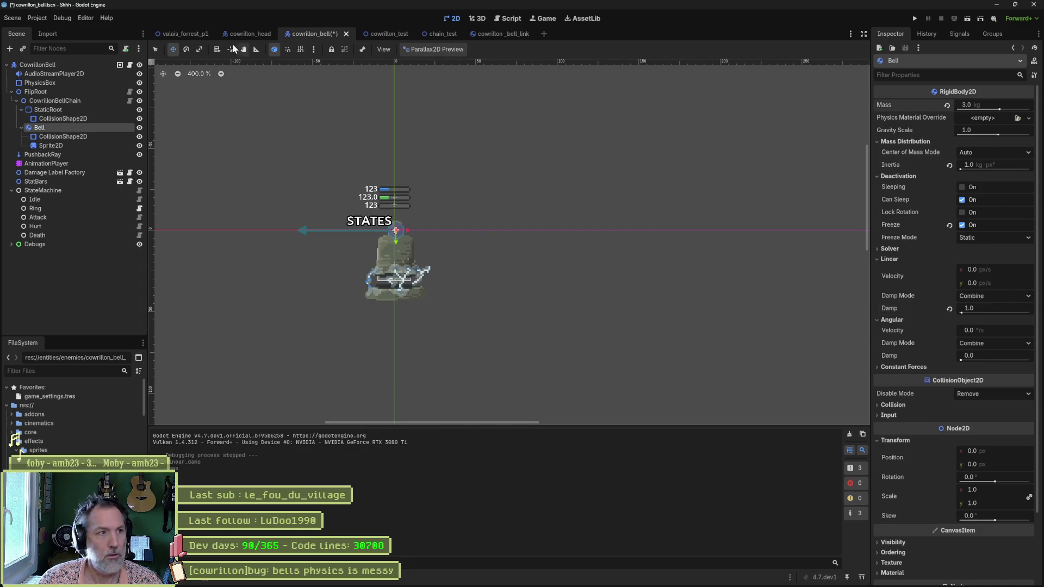
- Run the game and the bell scene, inspect live FlipRoot, then undo the mass change
{"action": "key", "text": "F5"}
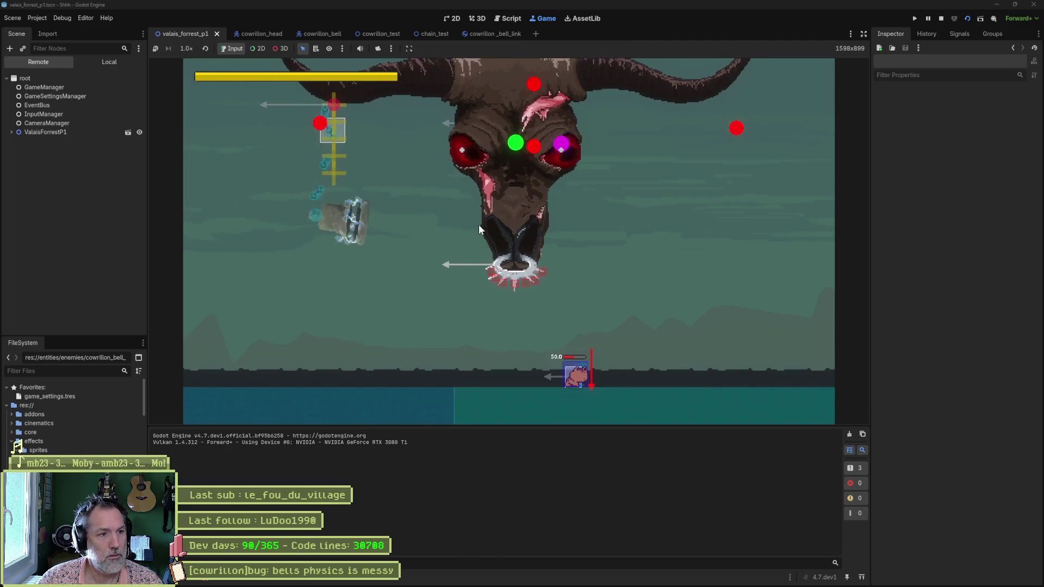
{"action": "key", "text": "F8"}
{"action": "left_click", "coordinate": [322, 36]}
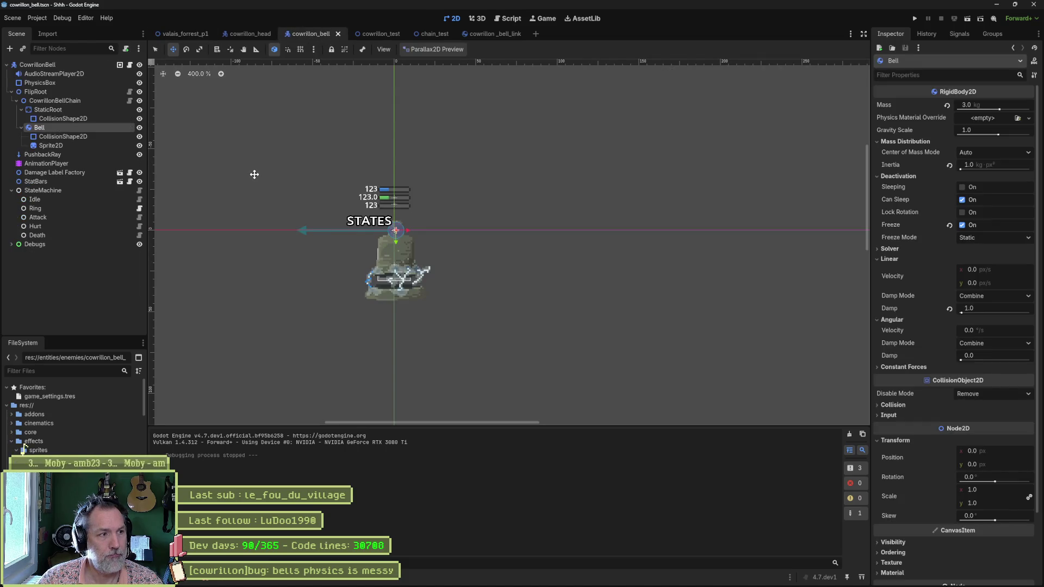
{"action": "key", "text": "F6"}
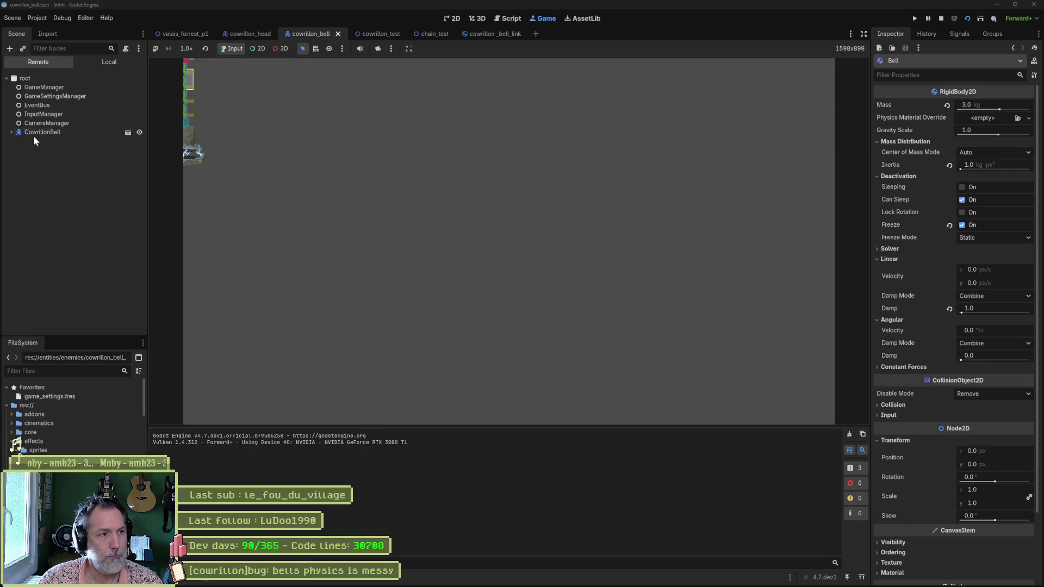
{"action": "left_click", "coordinate": [35, 134]}
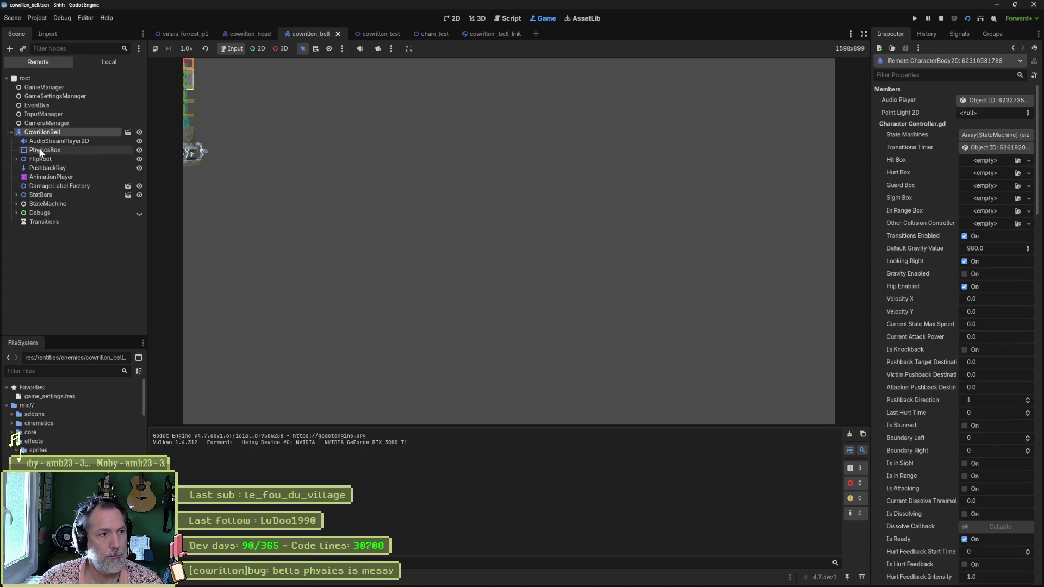
{"action": "left_click", "coordinate": [42, 160]}
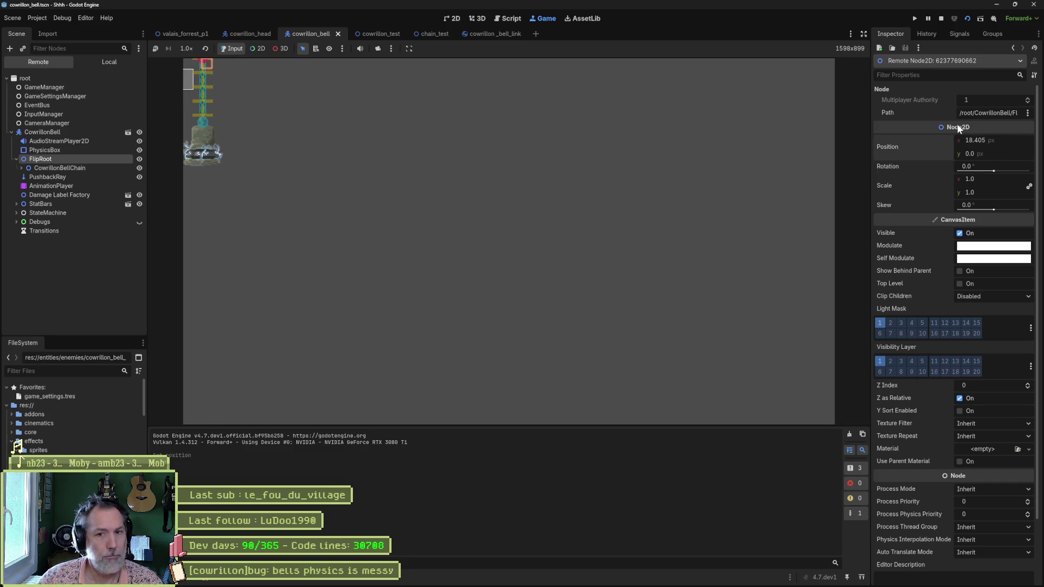
{"action": "key", "text": "F8"}
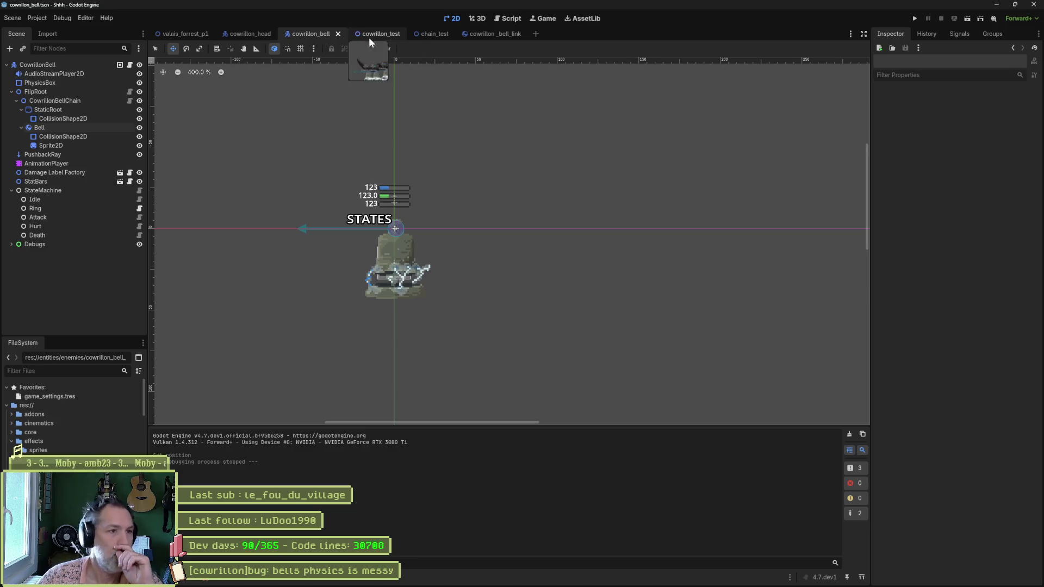
{"action": "key", "text": "ctrl+z"}
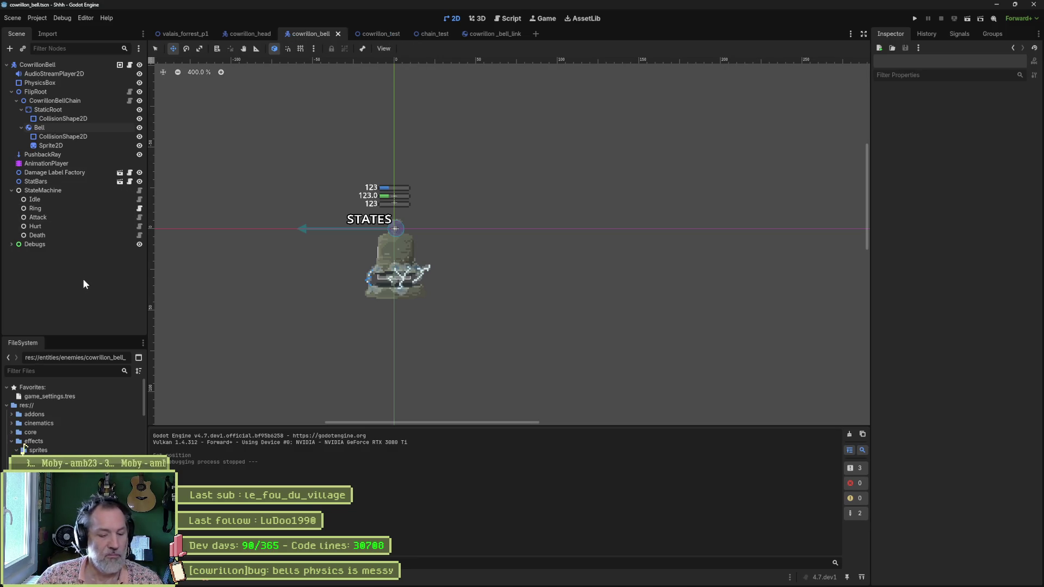
- Restore the Bell's effect nodes, drag PhysicsBox's collision below the bell, and run valais_forrest_p1
{"action": "key", "text": "ctrl+z"}
{"action": "key", "text": "ctrl+z"}
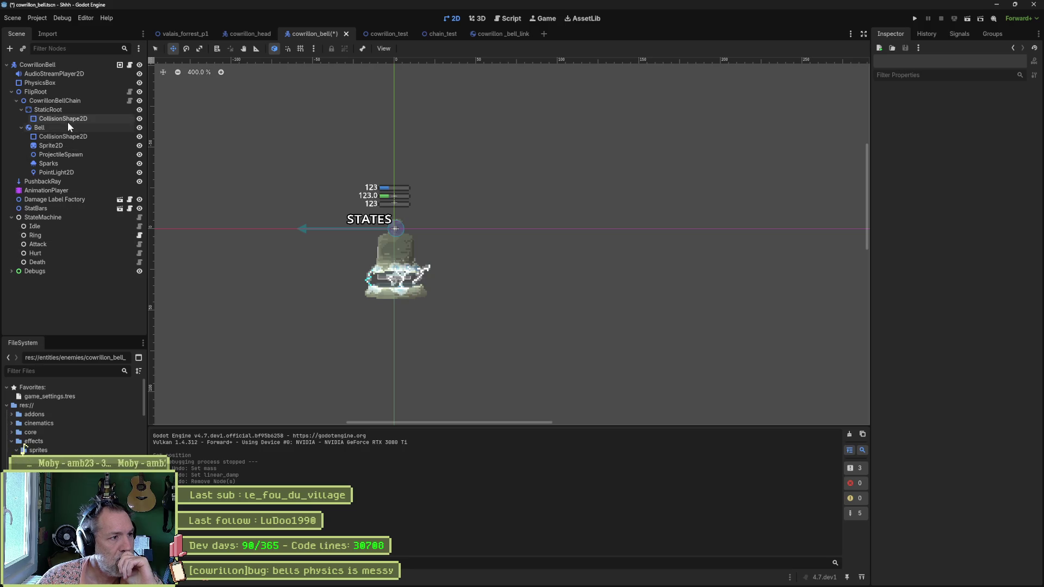
{"action": "left_click", "coordinate": [58, 83]}
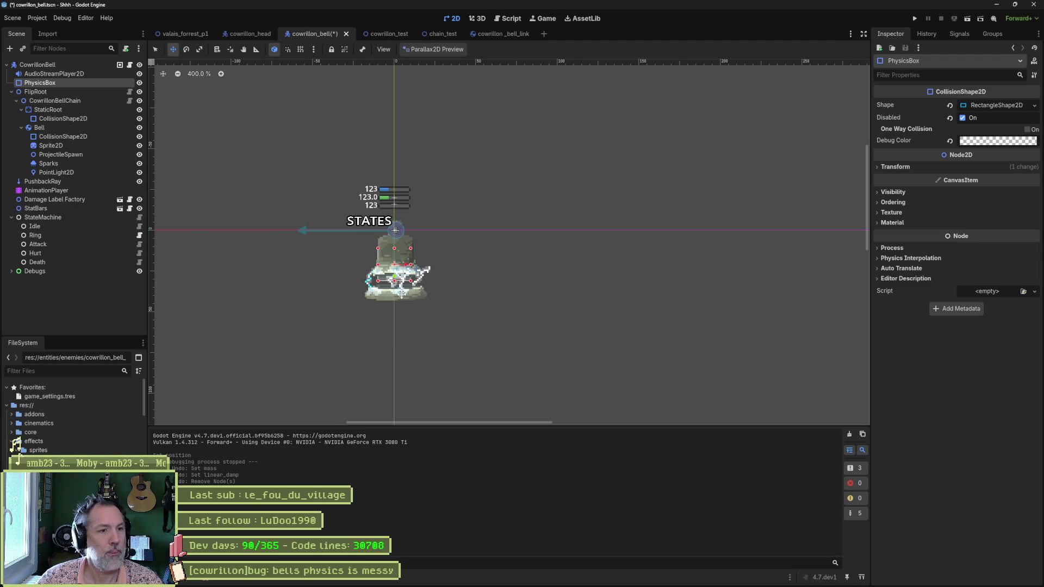
{"action": "left_click_drag", "start_coordinate": [395, 273], "coordinate": [394, 357]}
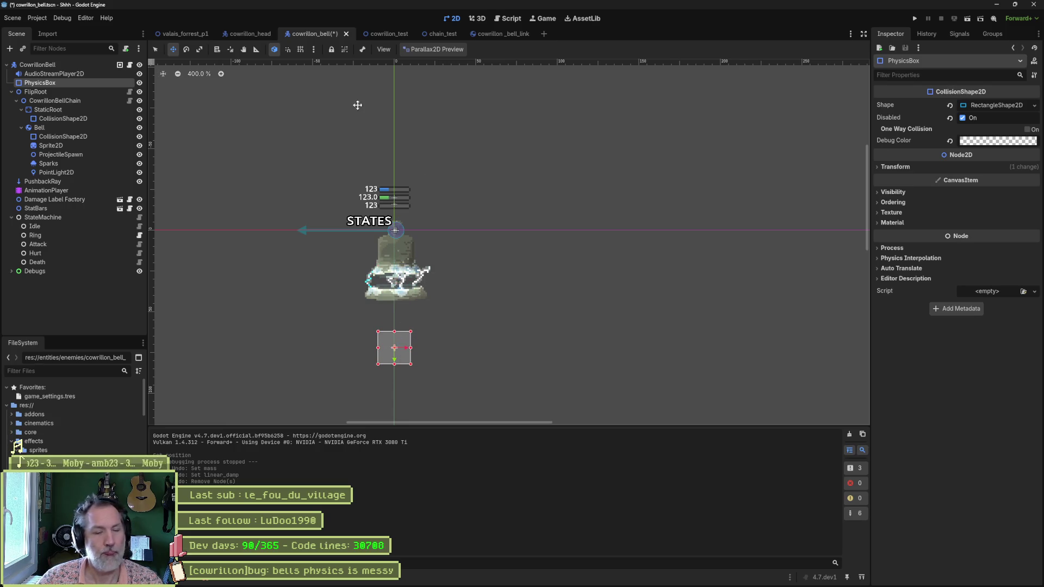
{"action": "left_click", "coordinate": [185, 34]}
{"action": "key", "text": "F5"}
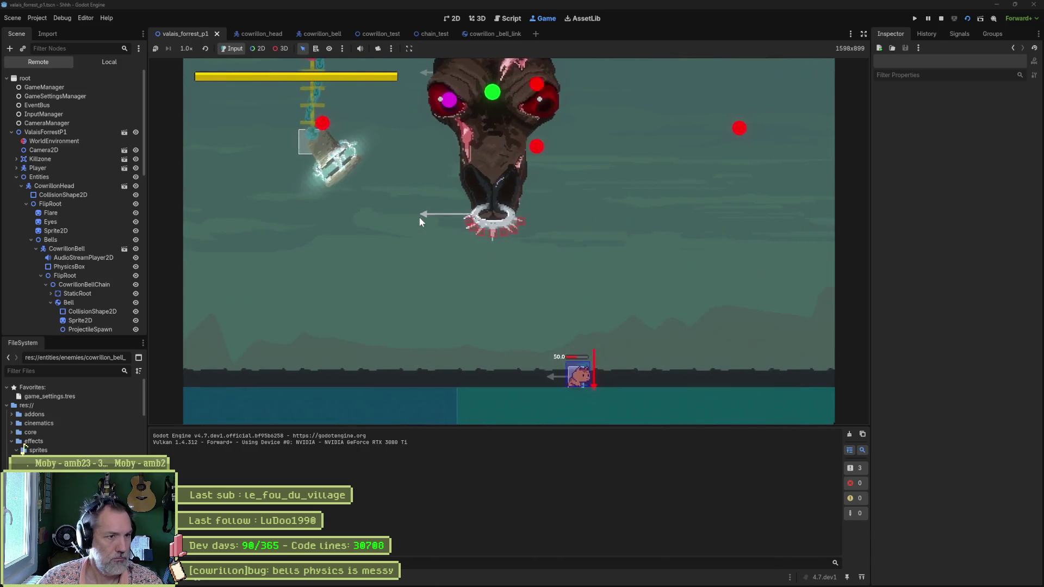
- Stop the forest level test and switch to the chain_test scene
{"action": "key", "text": "F8"}
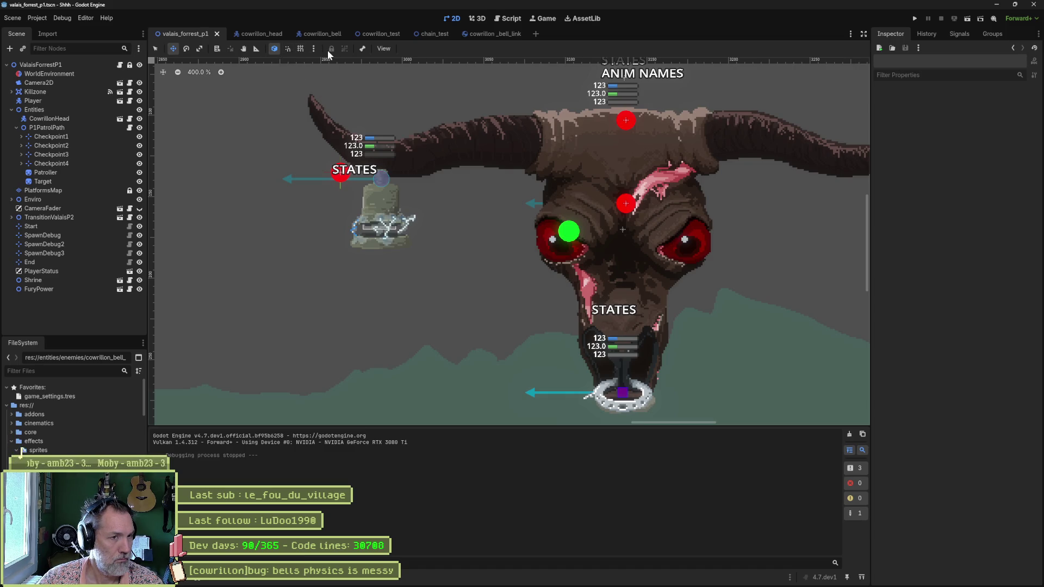
{"action": "left_click", "coordinate": [442, 33]}
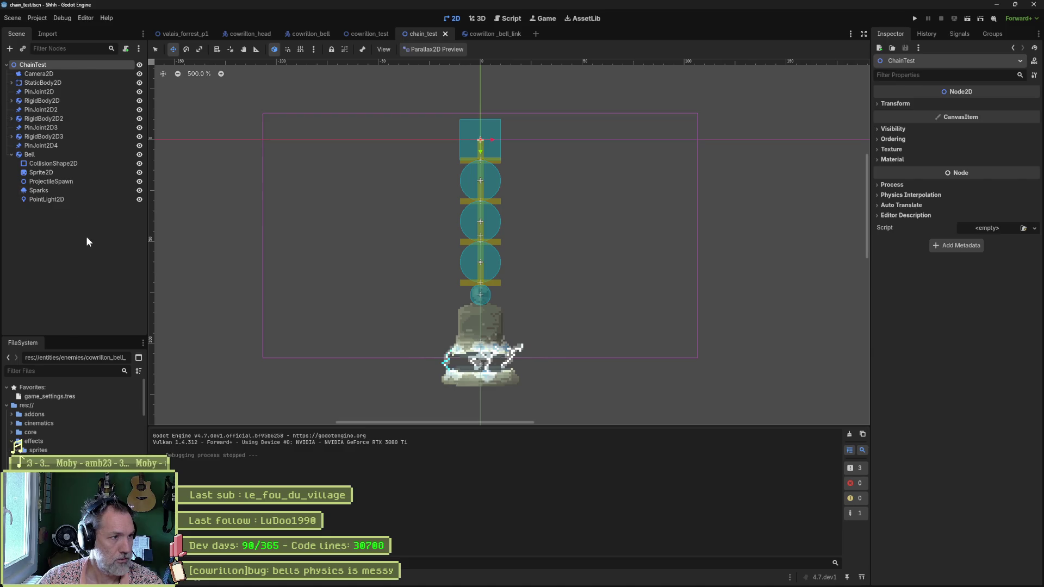
- Expand the first RigidBody2D link, check the cowrillon_head and bell scenes, then return to chain_test
{"action": "left_click", "coordinate": [11, 100]}
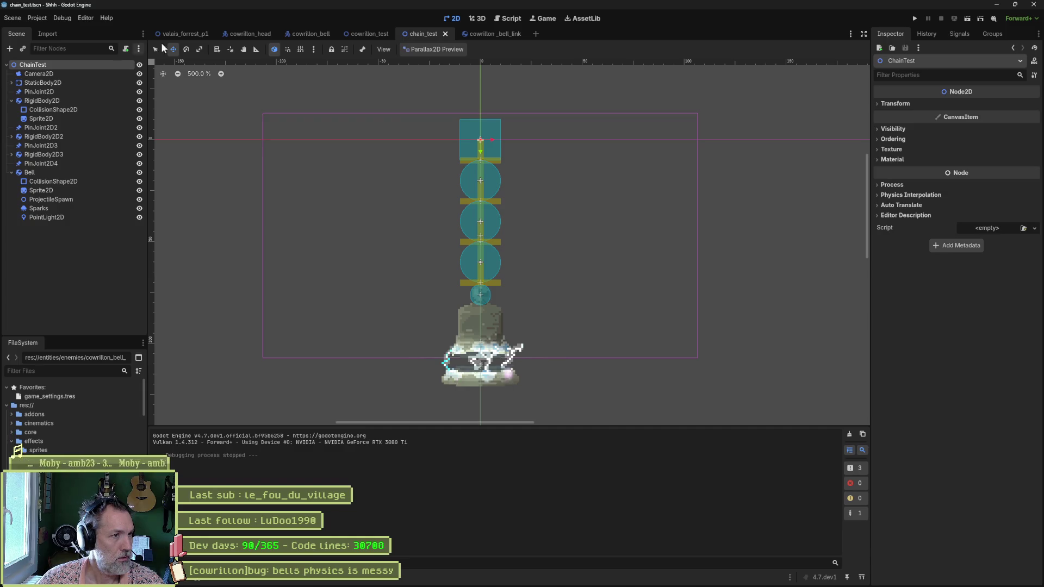
{"action": "left_click", "coordinate": [260, 31]}
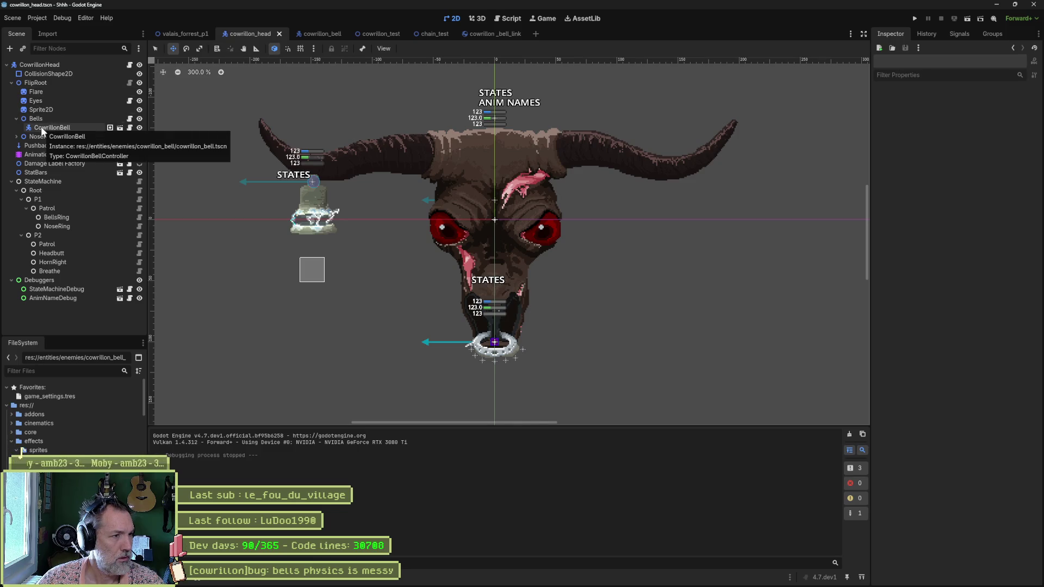
{"action": "left_click", "coordinate": [113, 126]}
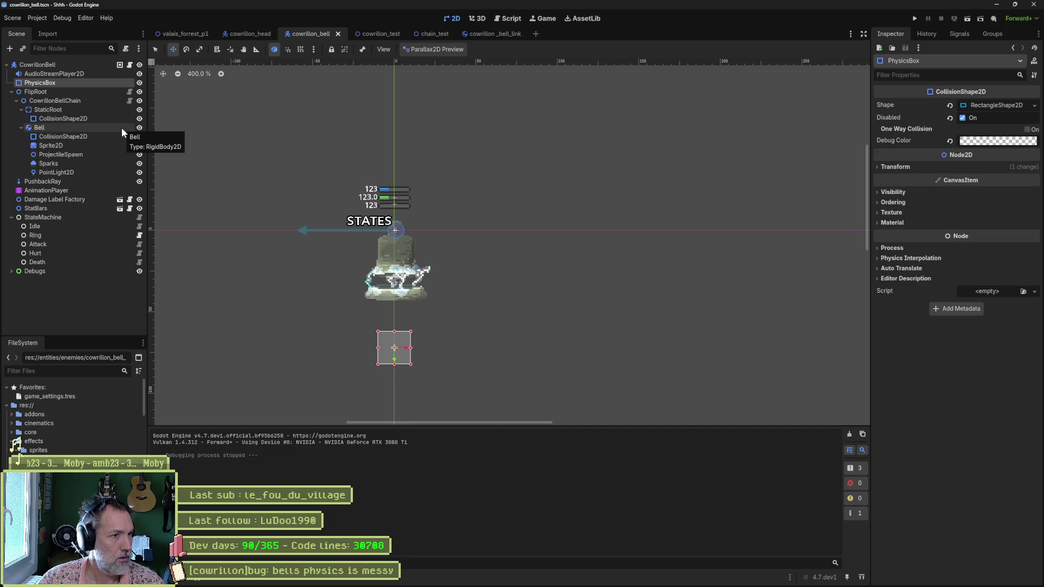
{"action": "left_click", "coordinate": [435, 34]}
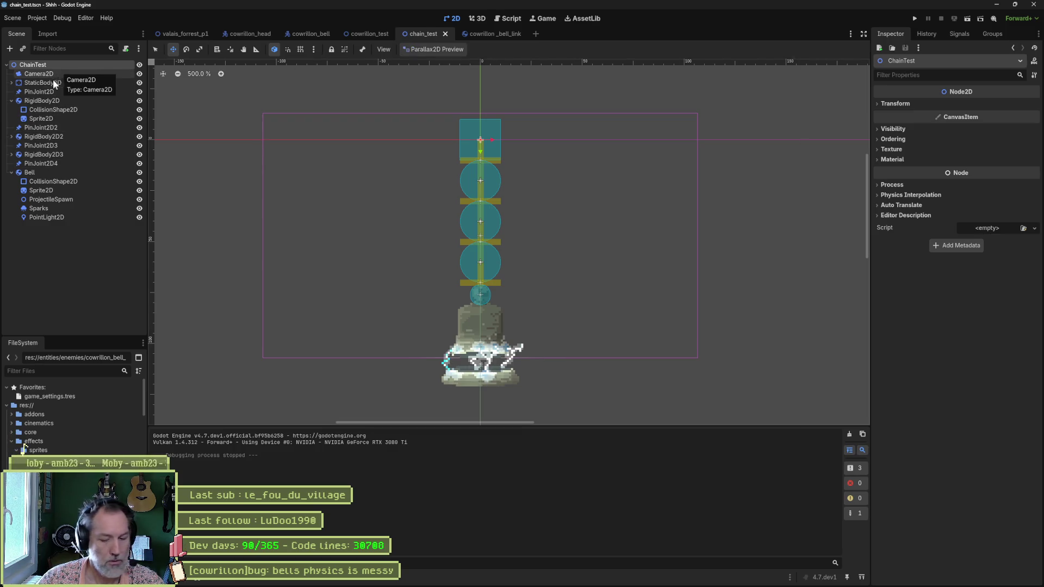
- Instance cowrillon_bell_link.tscn into ChainTest and move CowrillonBellLink up to just after the first PinJoint2D
{"action": "key", "text": "ctrl+a"}
{"action": "type", "text": "link"}
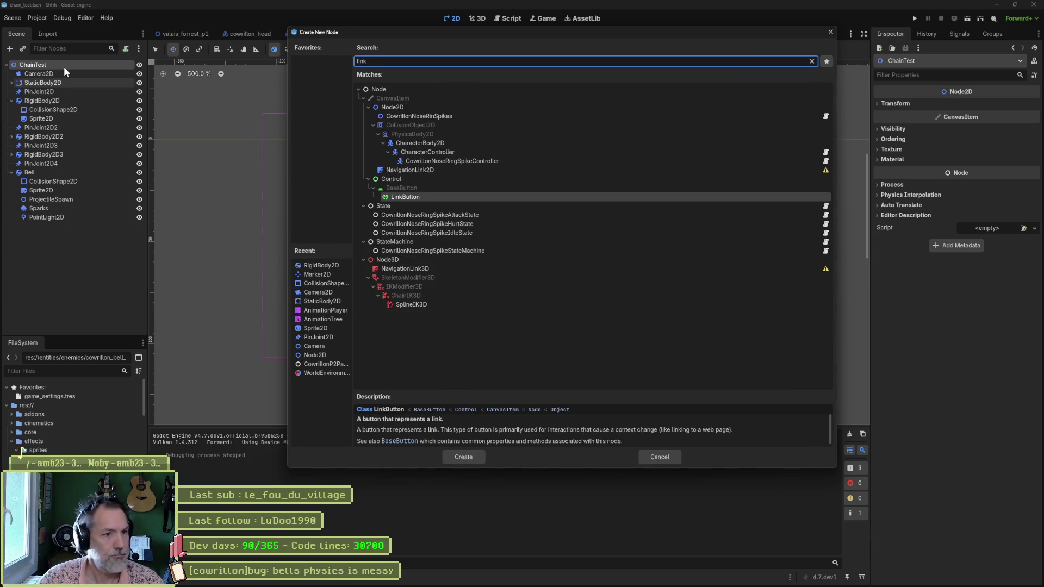
{"action": "key", "text": "Escape"}
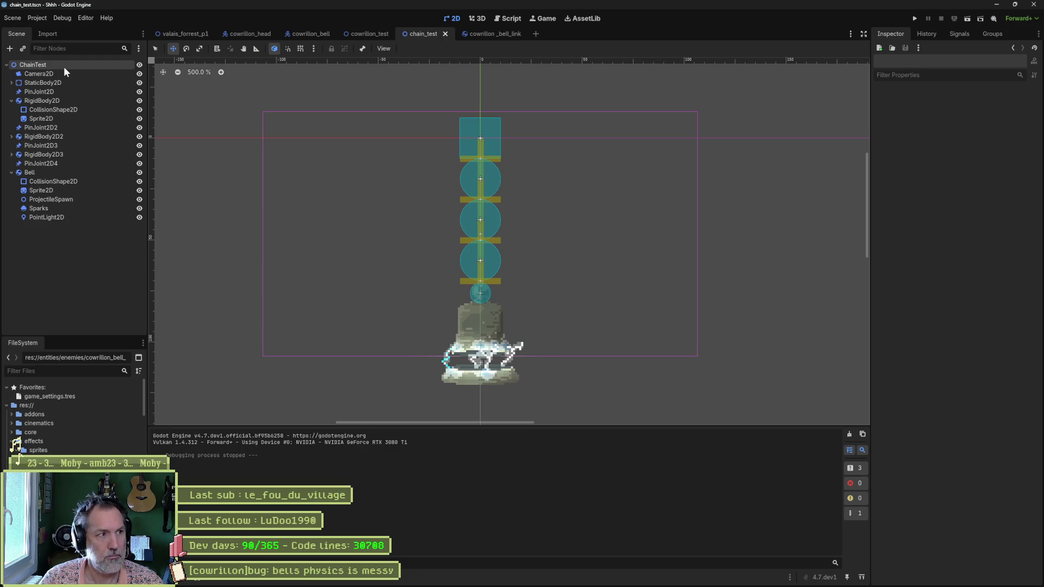
{"action": "key", "text": "ctrl+shift+a"}
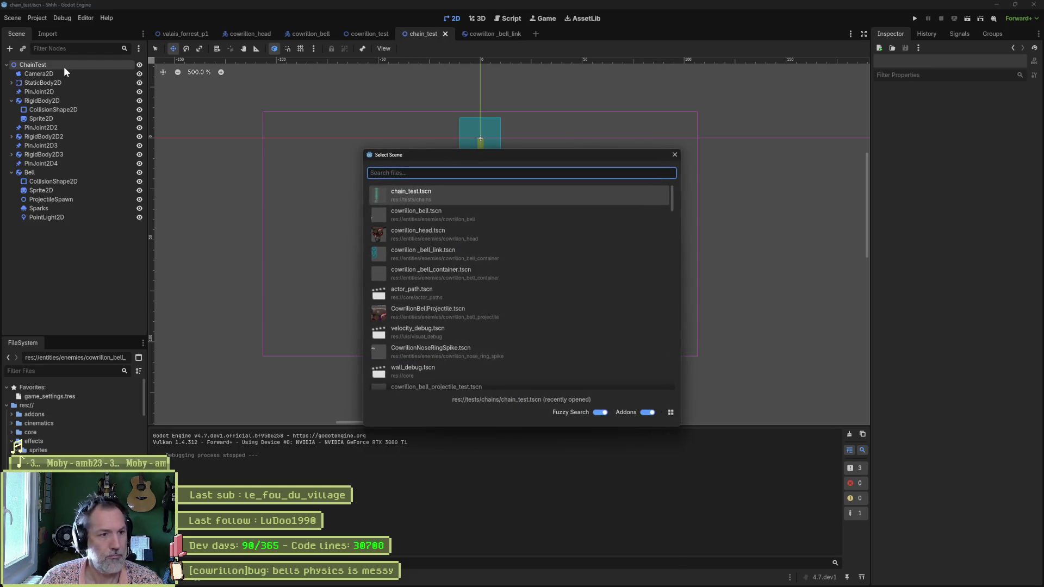
{"action": "type", "text": "link"}
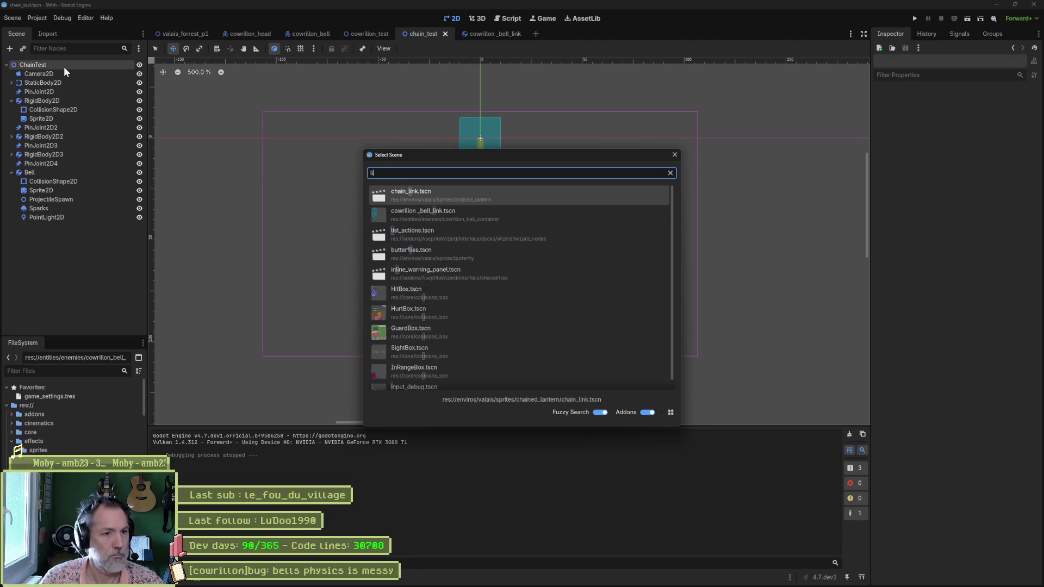
{"action": "key", "text": "Down"}
{"action": "key", "text": "Return"}
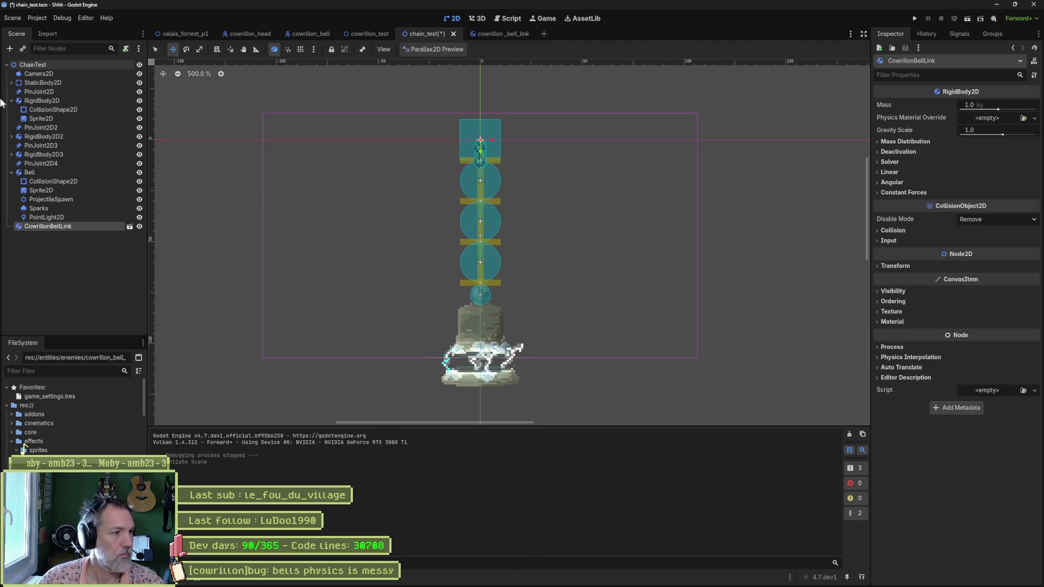
{"action": "left_click_drag", "start_coordinate": [62, 225], "coordinate": [62, 94]}
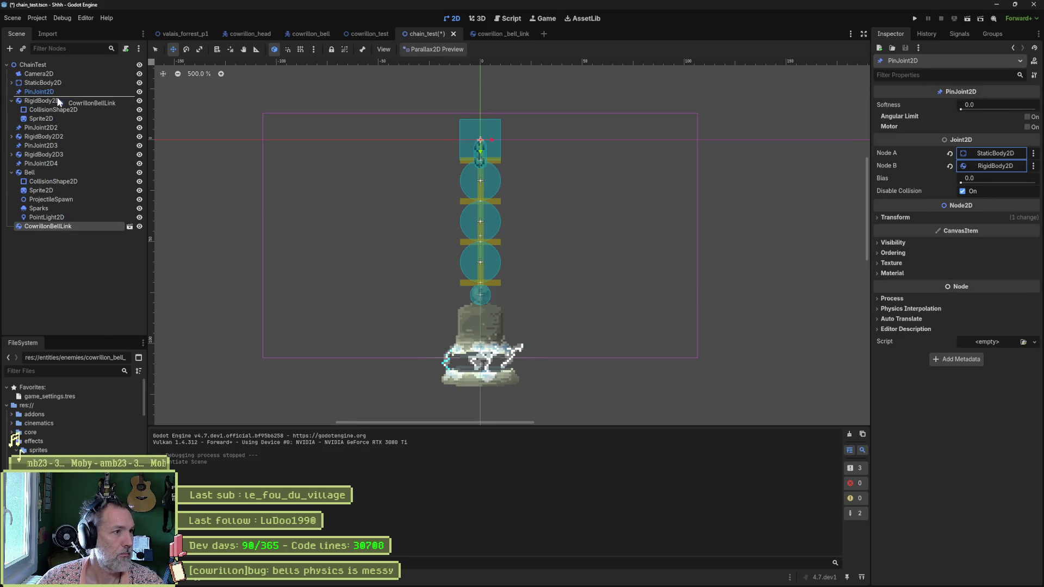
{"action": "left_click", "coordinate": [12, 109]}
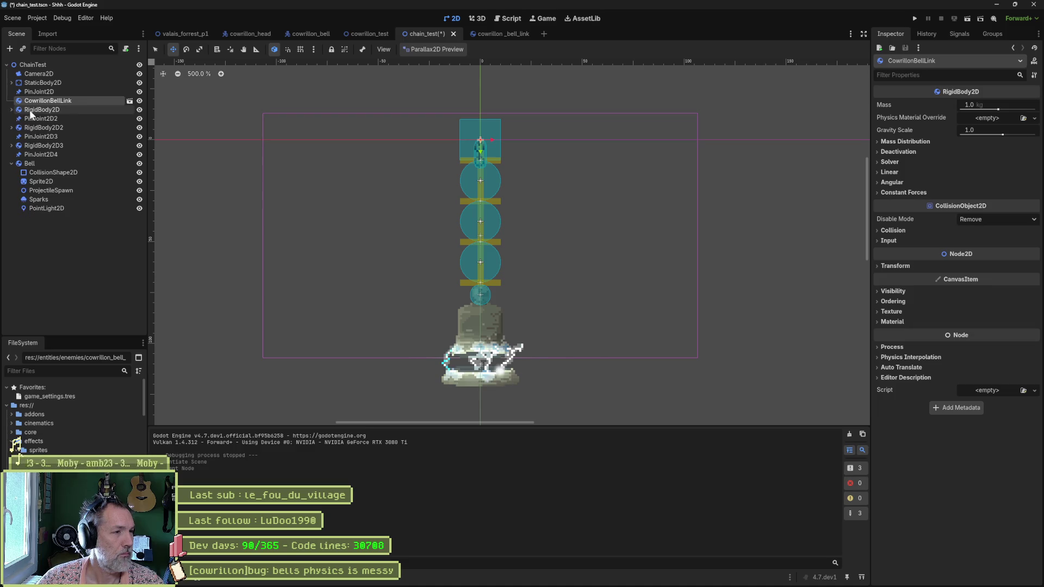
- Delete the old links RigidBody2D, RigidBody2D2 and RigidBody2D3 from the chain_test tree
{"action": "left_click", "coordinate": [29, 110]}
{"action": "left_click", "coordinate": [49, 127], "text": "ctrl"}
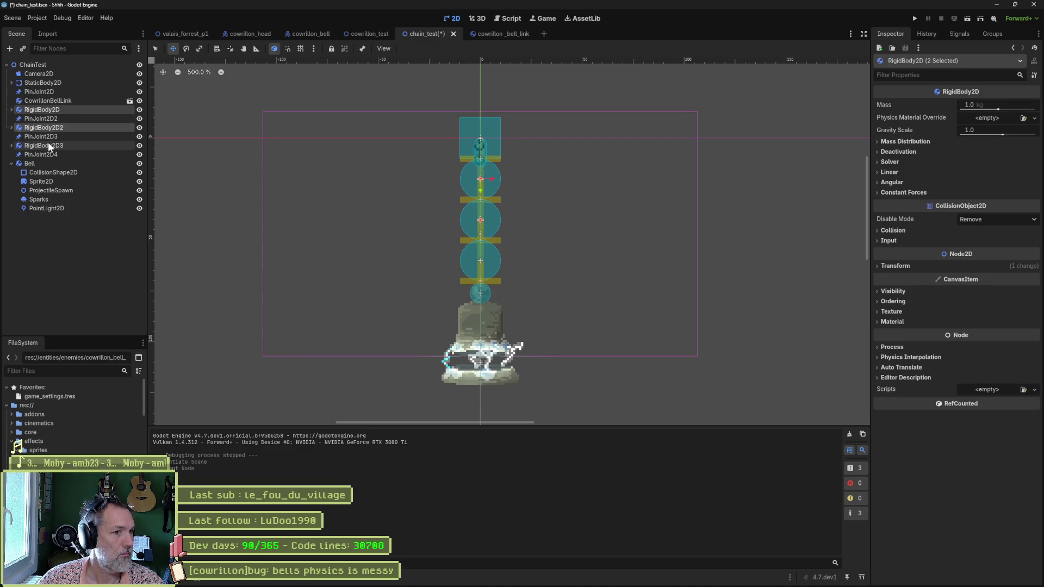
{"action": "left_click", "coordinate": [48, 144], "text": "ctrl"}
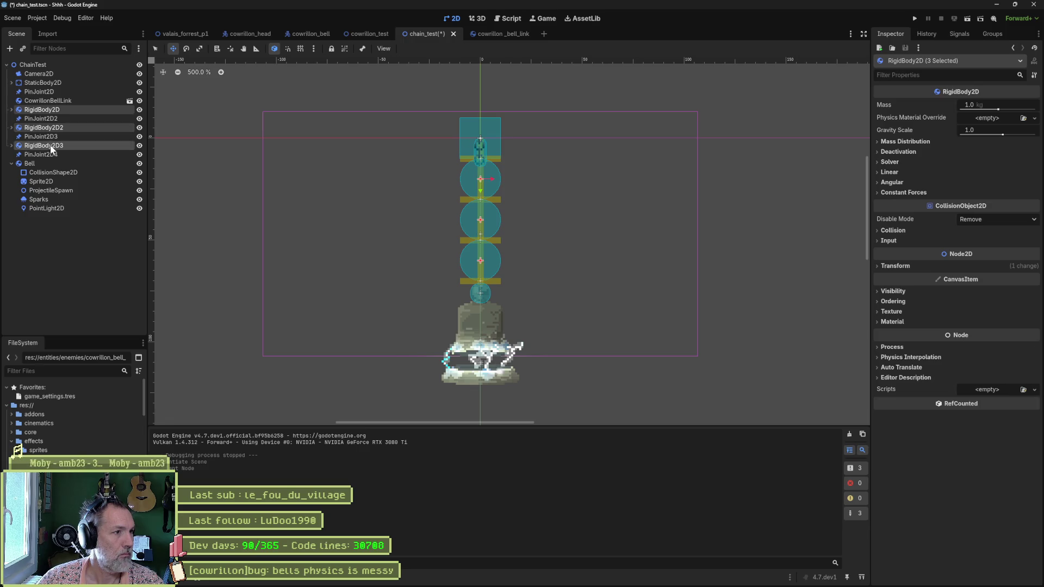
{"action": "key", "text": "Delete"}
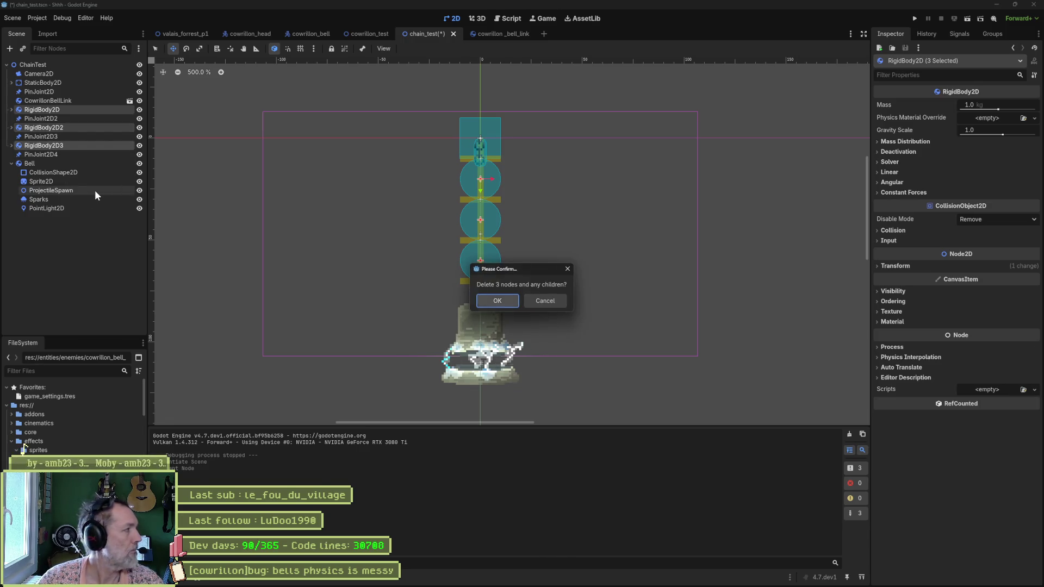
{"action": "key", "text": "Return"}
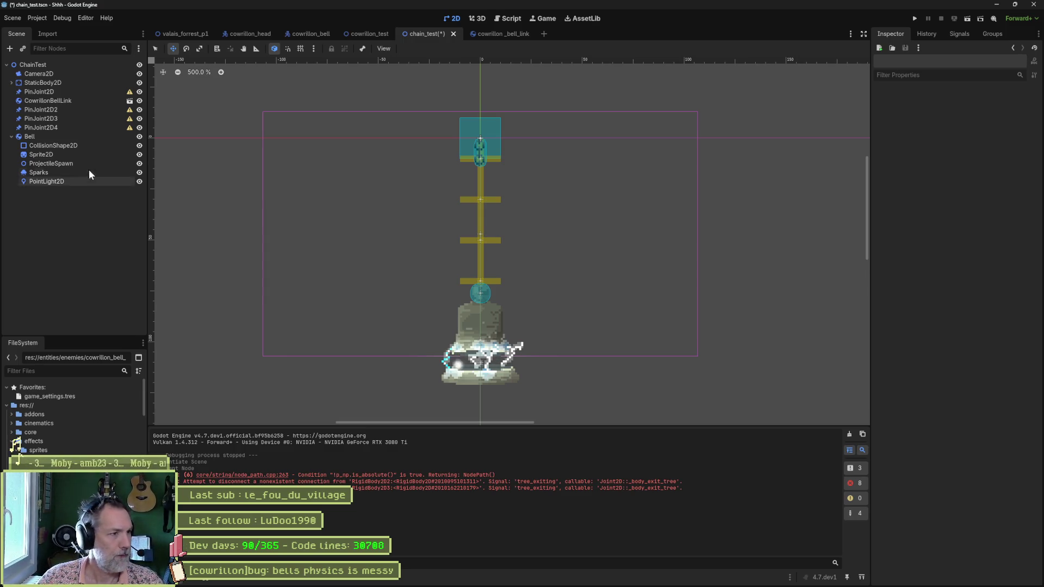
{"action": "left_click", "coordinate": [83, 98]}
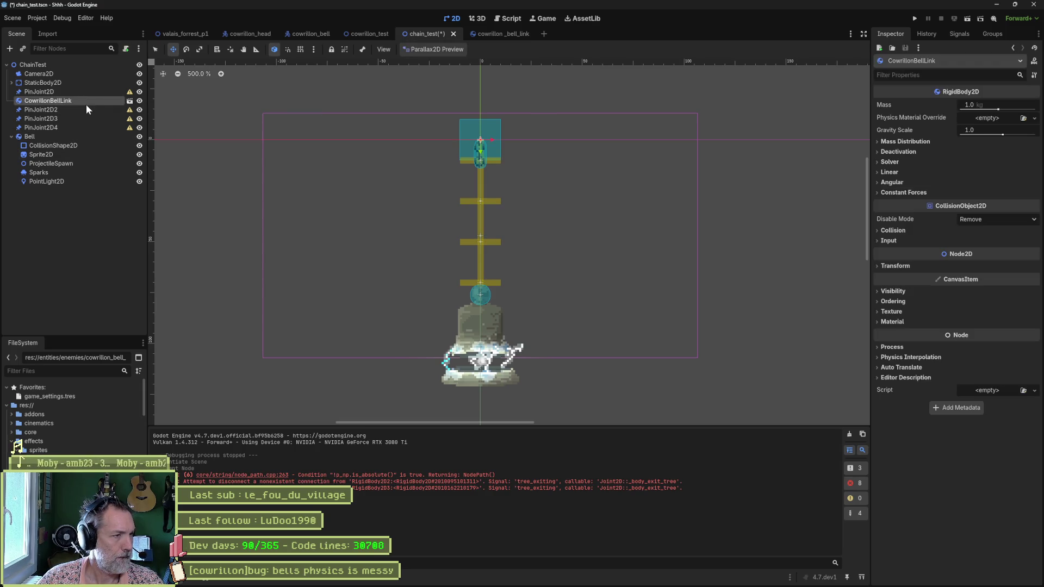
- Duplicate CowrillonBellLink twice, make it PinJoint2D's Node B, and join links 1 and 2 with PinJoint2D2
{"action": "key", "text": "ctrl+d"}
{"action": "key", "text": "ctrl+d"}
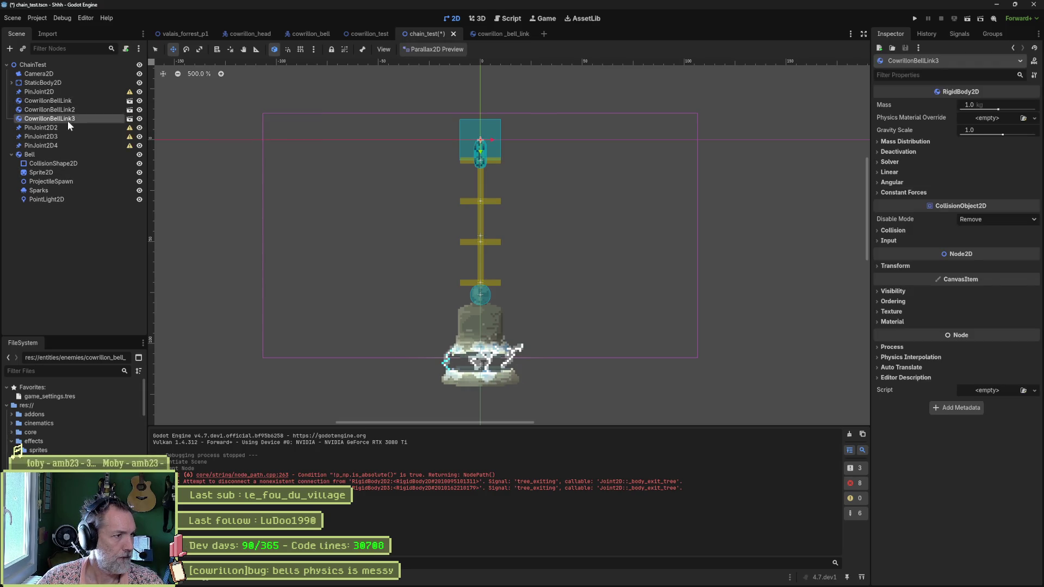
{"action": "left_click_drag", "start_coordinate": [65, 109], "coordinate": [58, 139]}
{"action": "left_click", "coordinate": [60, 92]}
{"action": "mouse_move", "coordinate": [58, 101]}
{"action": "left_mouse_down"}
{"action": "mouse_move", "coordinate": [862, 115]}
{"action": "mouse_move", "coordinate": [973, 170]}
{"action": "left_mouse_up"}
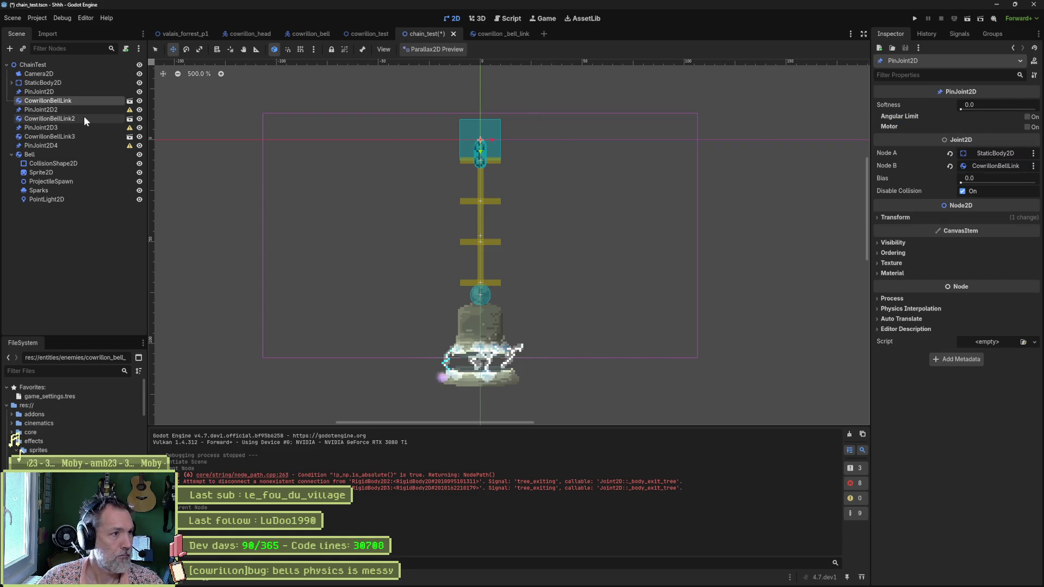
{"action": "left_click", "coordinate": [71, 109]}
{"action": "mouse_move", "coordinate": [73, 117]}
{"action": "left_mouse_down"}
{"action": "mouse_move", "coordinate": [648, 126]}
{"action": "mouse_move", "coordinate": [991, 166]}
{"action": "left_mouse_up"}
{"action": "mouse_move", "coordinate": [47, 100]}
{"action": "left_mouse_down"}
{"action": "mouse_move", "coordinate": [726, 130]}
{"action": "mouse_move", "coordinate": [991, 153]}
{"action": "left_mouse_up"}
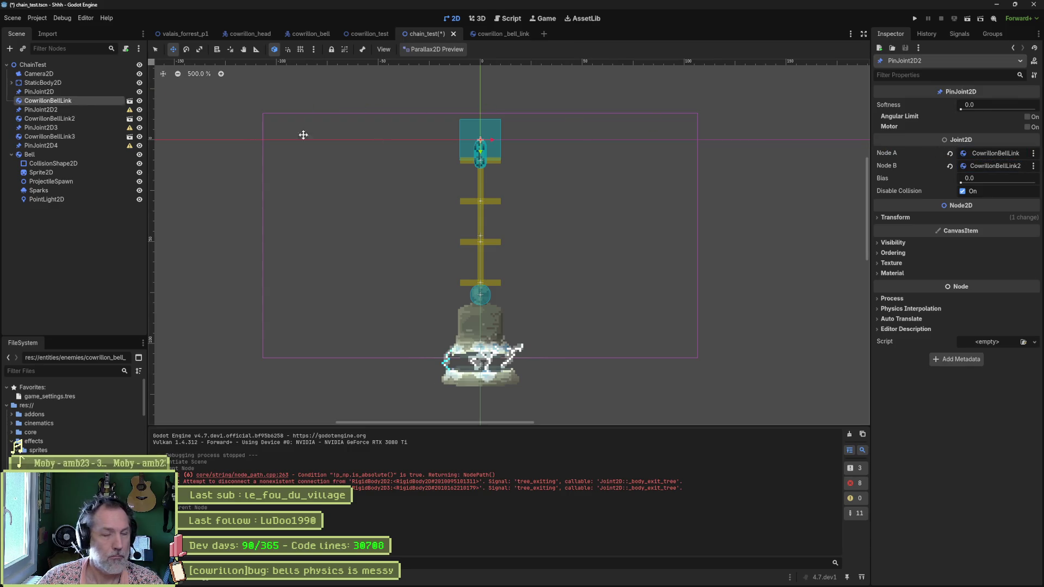
- Join links 2 and 3 with PinJoint2D3, make link 3 PinJoint2D4's Node A, and run the scene
{"action": "left_click", "coordinate": [63, 127]}
{"action": "mouse_move", "coordinate": [60, 119]}
{"action": "left_mouse_down"}
{"action": "mouse_move", "coordinate": [770, 136]}
{"action": "mouse_move", "coordinate": [985, 154]}
{"action": "left_mouse_up"}
{"action": "mouse_move", "coordinate": [69, 139]}
{"action": "left_mouse_down"}
{"action": "mouse_move", "coordinate": [598, 145]}
{"action": "mouse_move", "coordinate": [991, 166]}
{"action": "left_mouse_up"}
{"action": "left_click", "coordinate": [55, 145]}
{"action": "left_click_drag", "start_coordinate": [54, 137], "coordinate": [989, 156]}
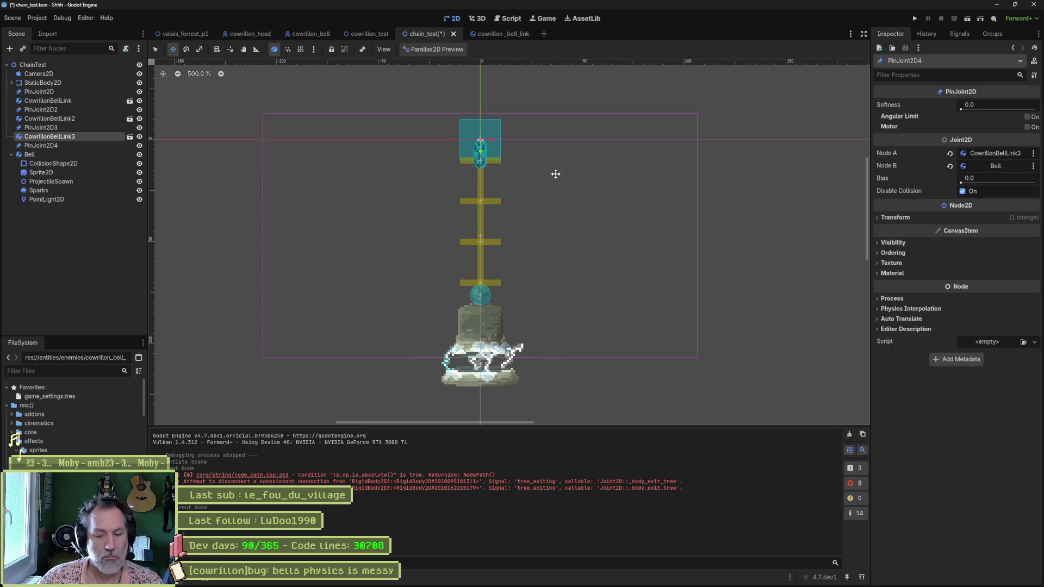
{"action": "key", "text": "F6"}
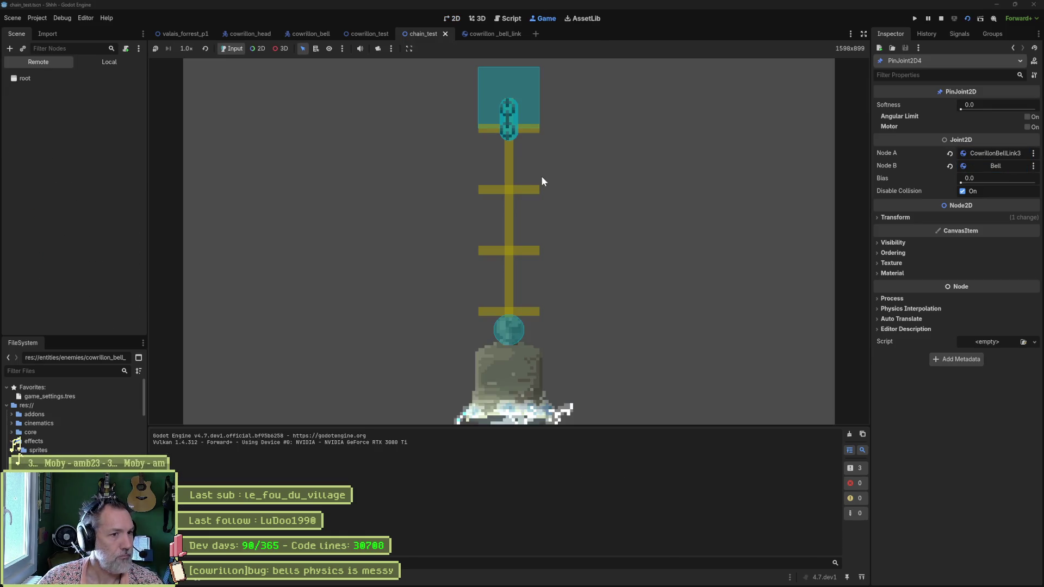
- Stop the game and move CowrillonBellLink2 and CowrillonBellLink3 down so the links stack closely
{"action": "key", "text": "F8"}
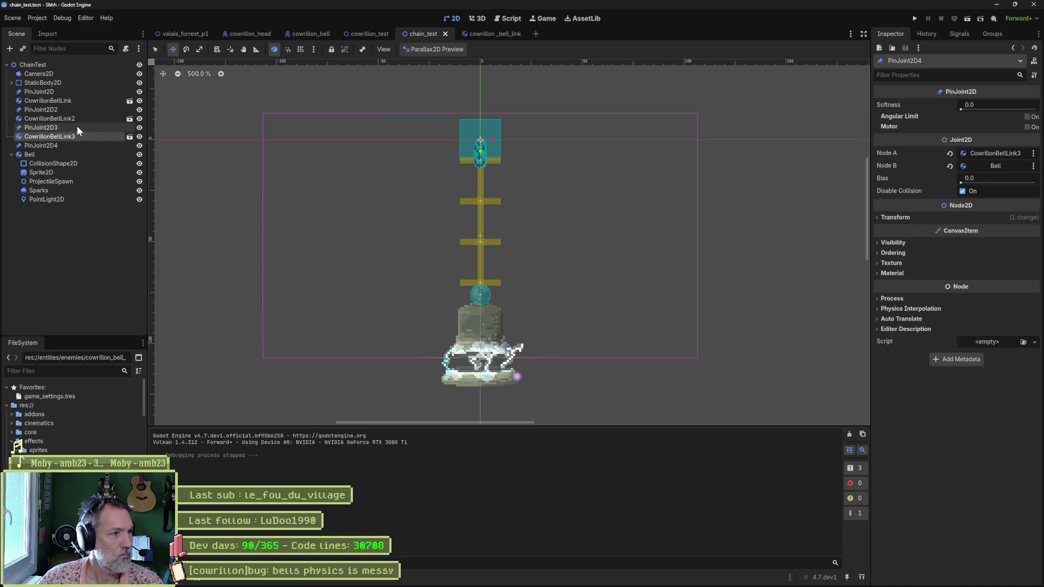
{"action": "left_click", "coordinate": [52, 101]}
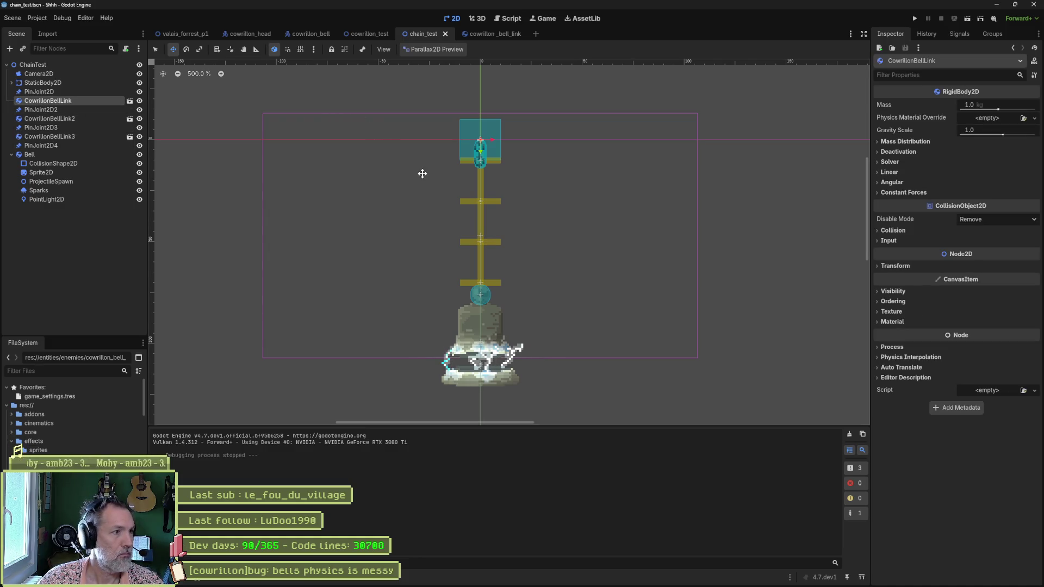
{"action": "left_click_drag", "start_coordinate": [480, 153], "coordinate": [477, 233]}
{"action": "left_click", "coordinate": [476, 165]}
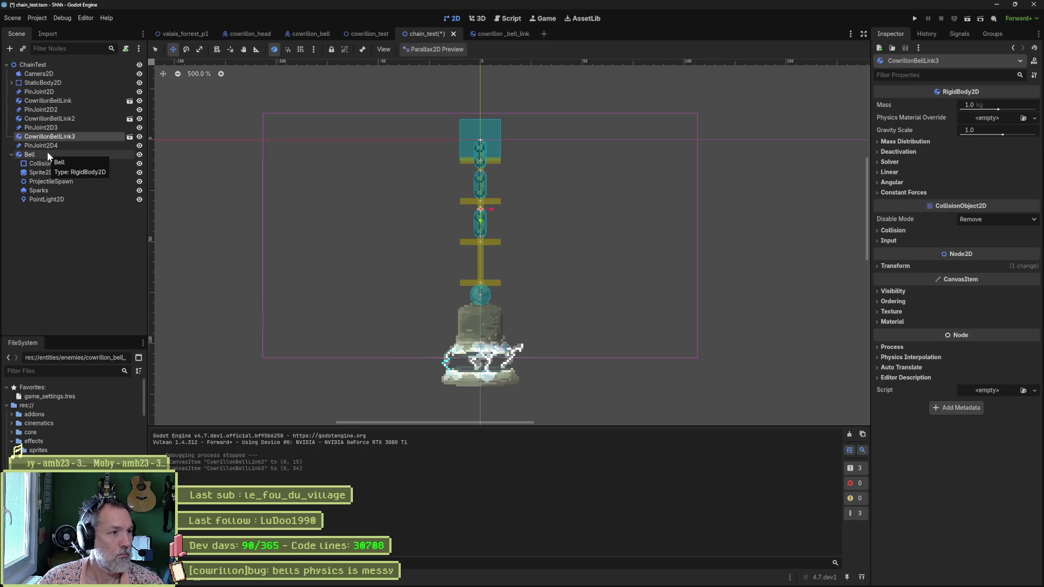
{"action": "mouse_move", "coordinate": [481, 218]}
{"action": "left_mouse_down"}
{"action": "mouse_move", "coordinate": [485, 263]}
{"action": "mouse_move", "coordinate": [481, 215]}
{"action": "left_mouse_up"}
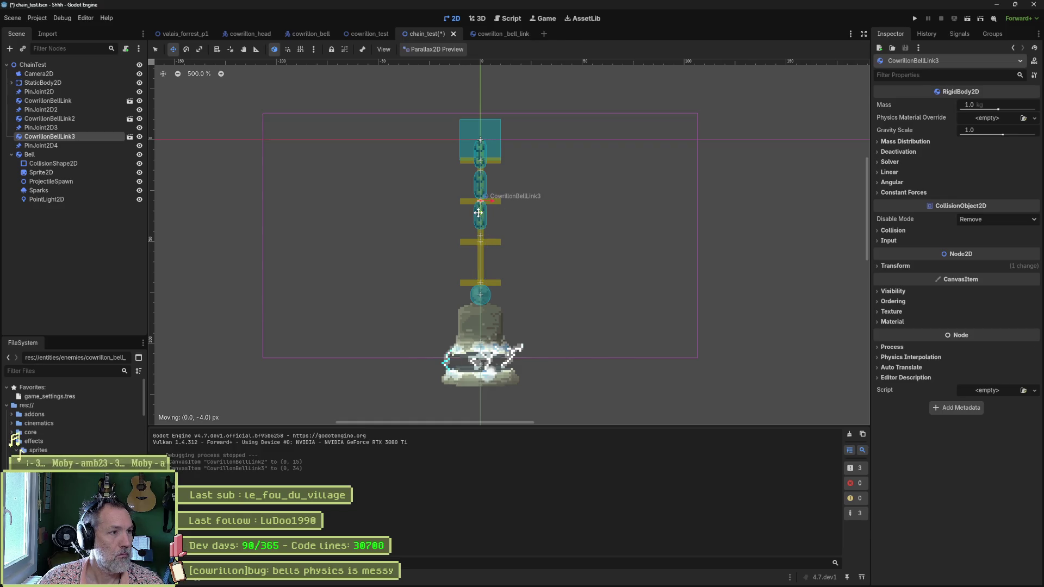
- Move PinJoint2D through PinJoint2D4 onto the chain's top and the junctions between links
{"action": "left_click", "coordinate": [48, 93]}
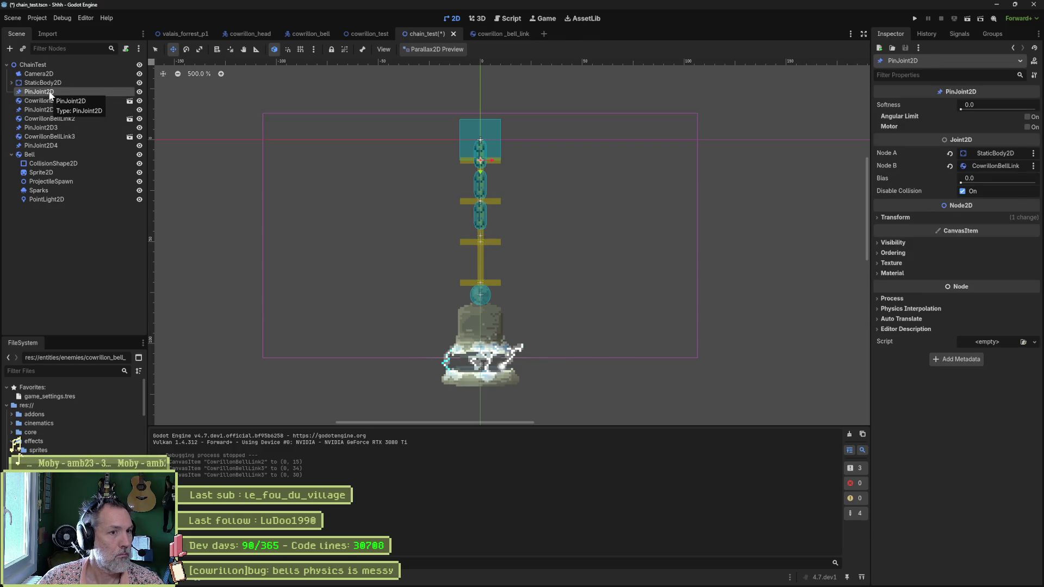
{"action": "left_click_drag", "start_coordinate": [482, 175], "coordinate": [482, 146]}
{"action": "scroll", "coordinate": [482, 147], "scroll_direction": "up", "scroll_amount": 3}
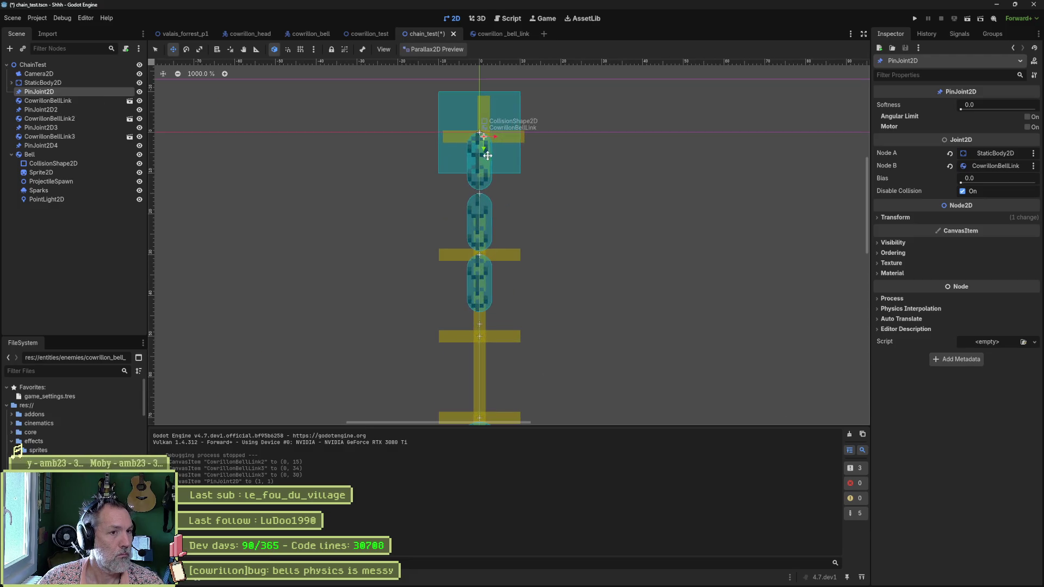
{"action": "left_click", "coordinate": [75, 109]}
{"action": "left_click_drag", "start_coordinate": [528, 228], "coordinate": [527, 165]}
{"action": "left_click", "coordinate": [65, 127]}
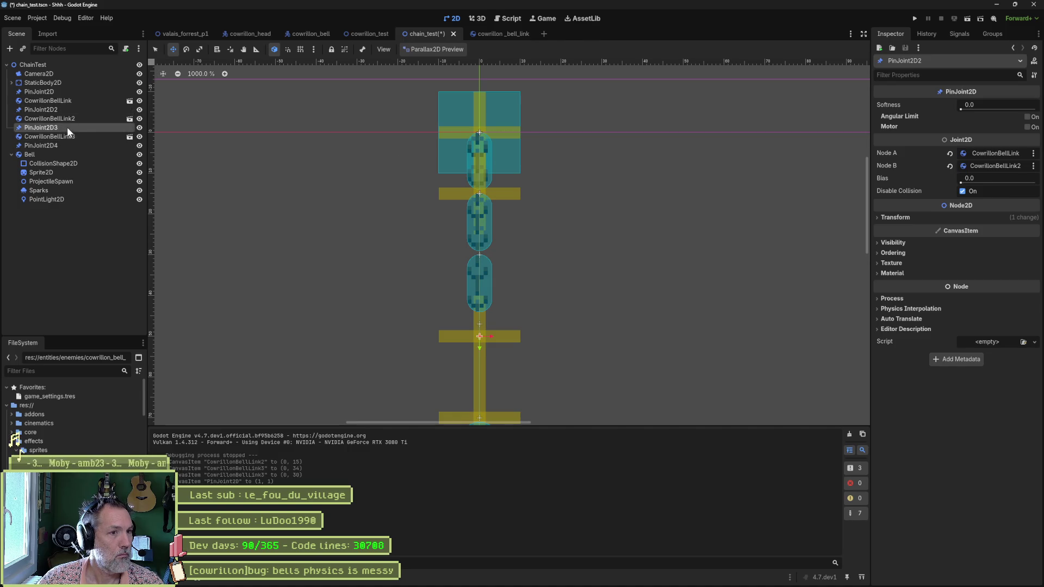
{"action": "left_click_drag", "start_coordinate": [497, 306], "coordinate": [497, 232]}
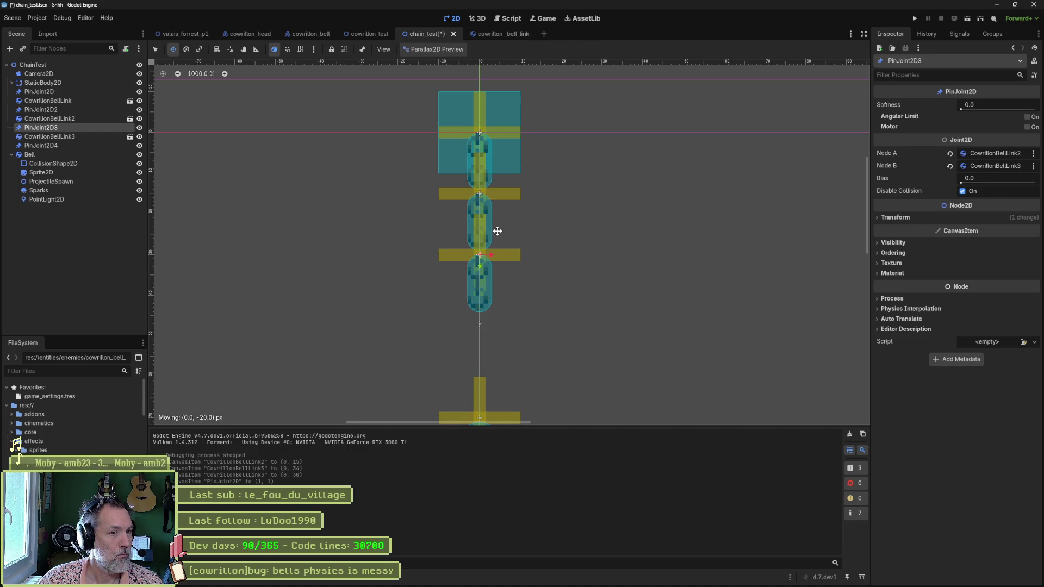
{"action": "left_click", "coordinate": [53, 145]}
{"action": "scroll", "coordinate": [459, 286], "scroll_direction": "up", "scroll_amount": 1}
{"action": "scroll", "coordinate": [559, 186], "scroll_direction": "down", "scroll_amount": 3}
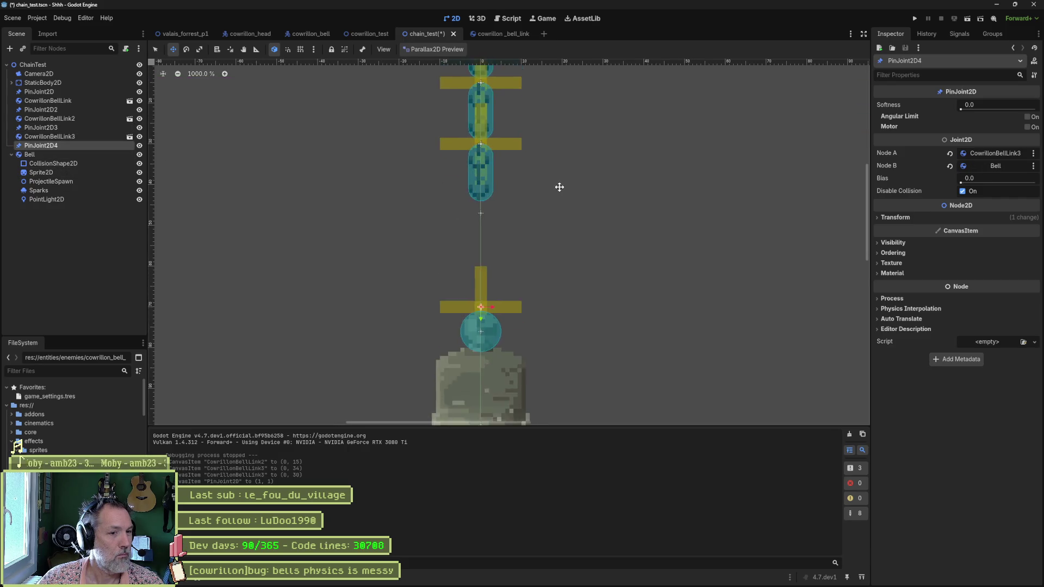
{"action": "left_click_drag", "start_coordinate": [535, 280], "coordinate": [532, 225]}
{"action": "left_click_drag", "start_coordinate": [530, 174], "coordinate": [532, 165]}
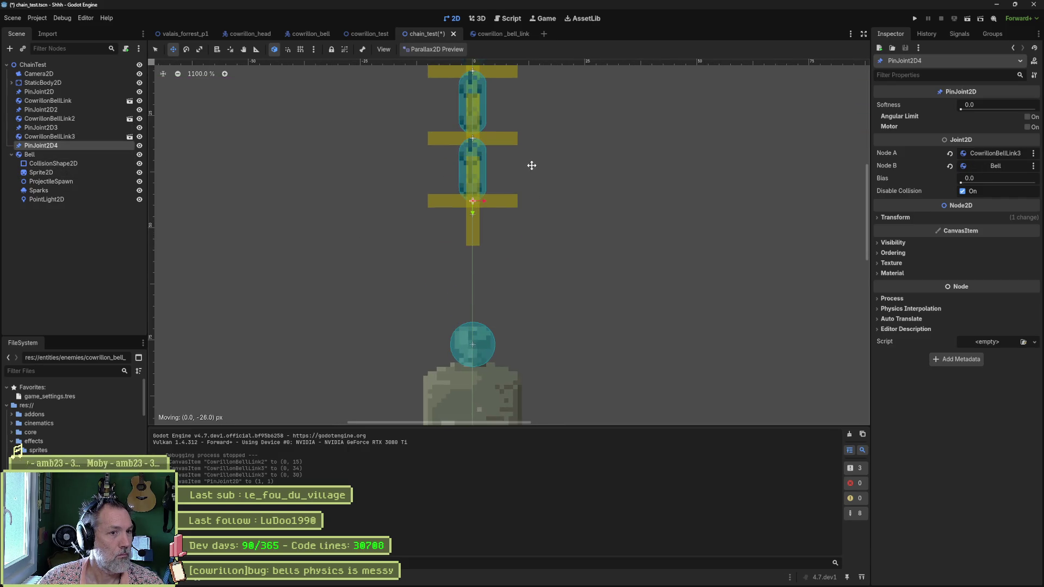
- Raise the Bell up to the bottom of the chain, then save and briefly test-run the scene
{"action": "left_click", "coordinate": [53, 154]}
{"action": "left_click_drag", "start_coordinate": [564, 326], "coordinate": [565, 204]}
{"action": "key", "text": "F6"}
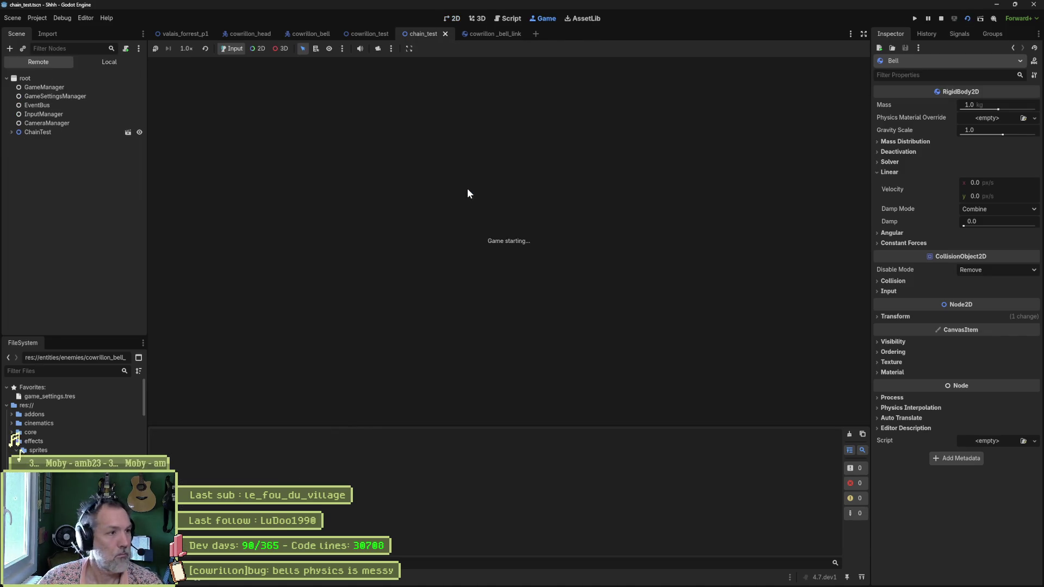
{"action": "key", "text": "F8"}
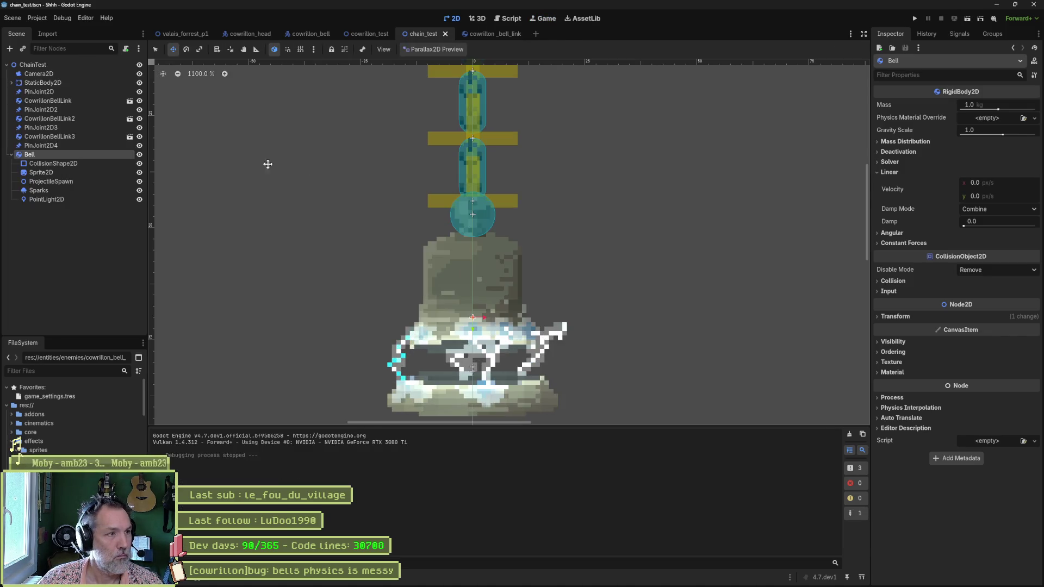
- Turn off Freeze under Deactivation for all three CowrillonBellLinks and save the scene
{"action": "left_click", "coordinate": [40, 119]}
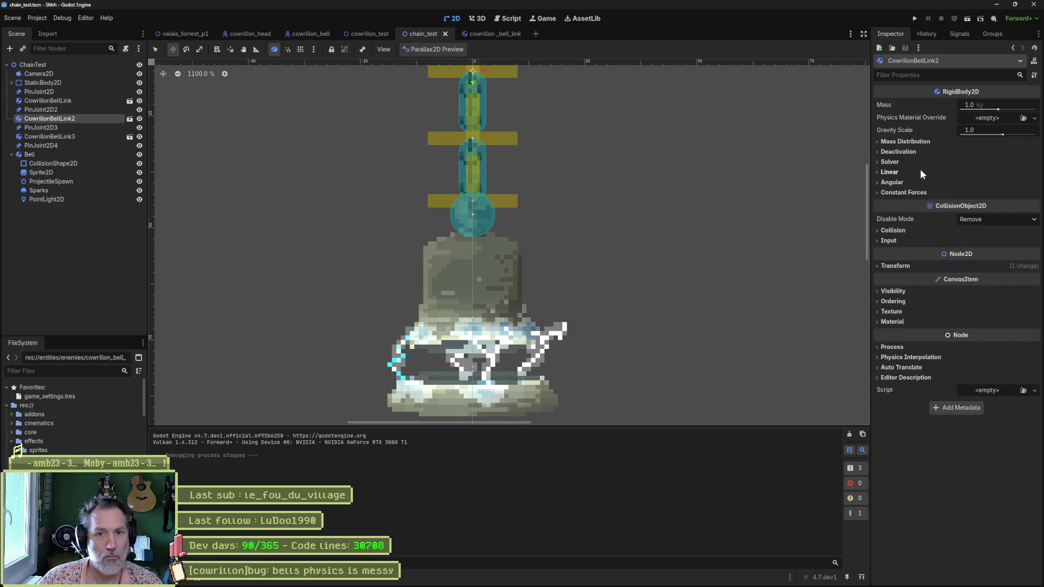
{"action": "left_click", "coordinate": [897, 153]}
{"action": "left_click", "coordinate": [897, 153]}
{"action": "left_click", "coordinate": [898, 153]}
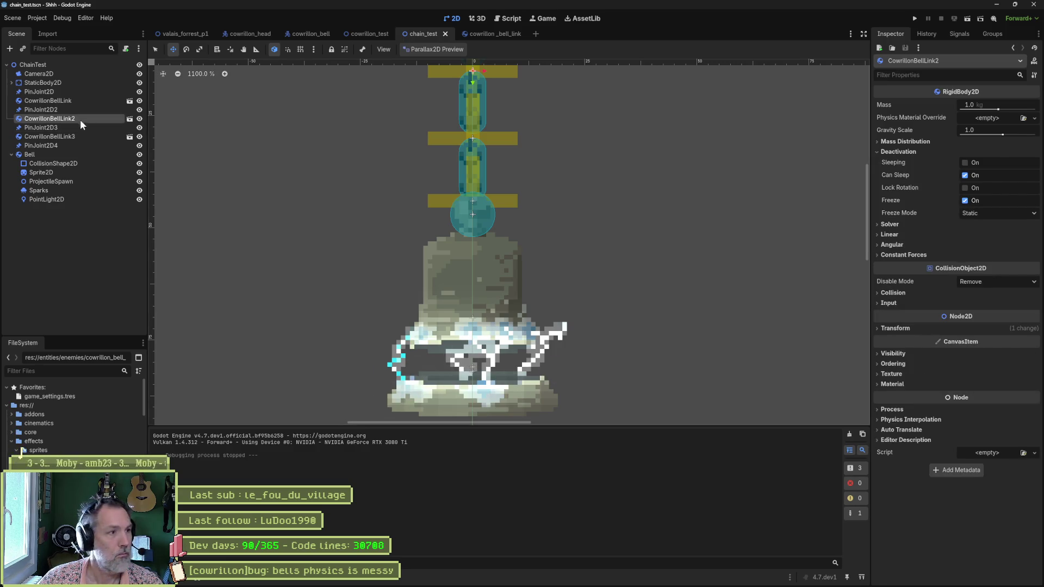
{"action": "left_click", "coordinate": [60, 101], "text": "ctrl"}
{"action": "left_click", "coordinate": [54, 137], "text": "ctrl"}
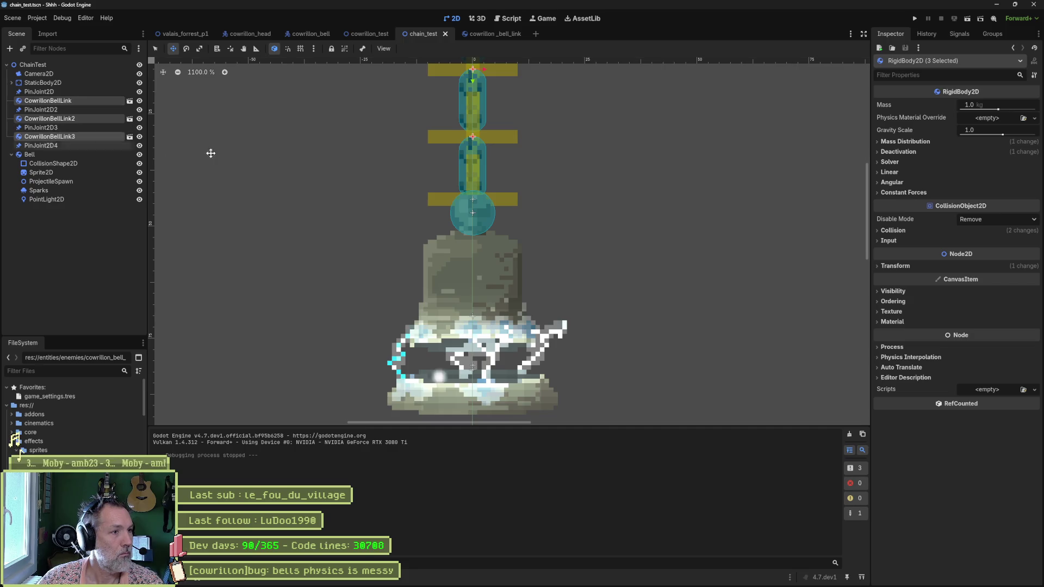
{"action": "left_click", "coordinate": [892, 162]}
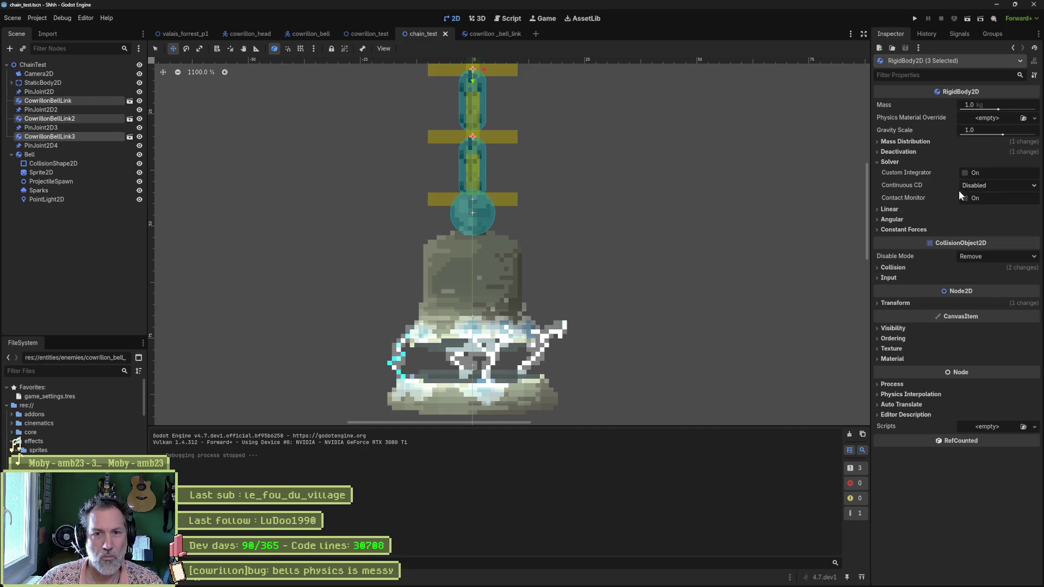
{"action": "left_click", "coordinate": [900, 153]}
{"action": "left_click", "coordinate": [965, 201]}
{"action": "key", "text": "ctrl+s"}
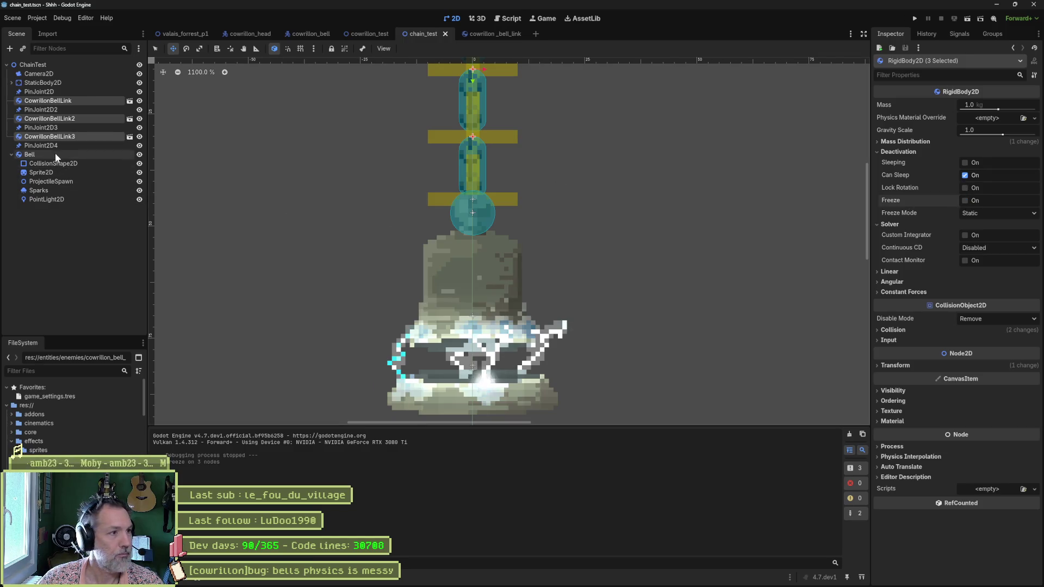
- Test-rotate the StaticBody2D anchor, undo the rotation, and run chain_test
{"action": "left_click", "coordinate": [60, 82]}
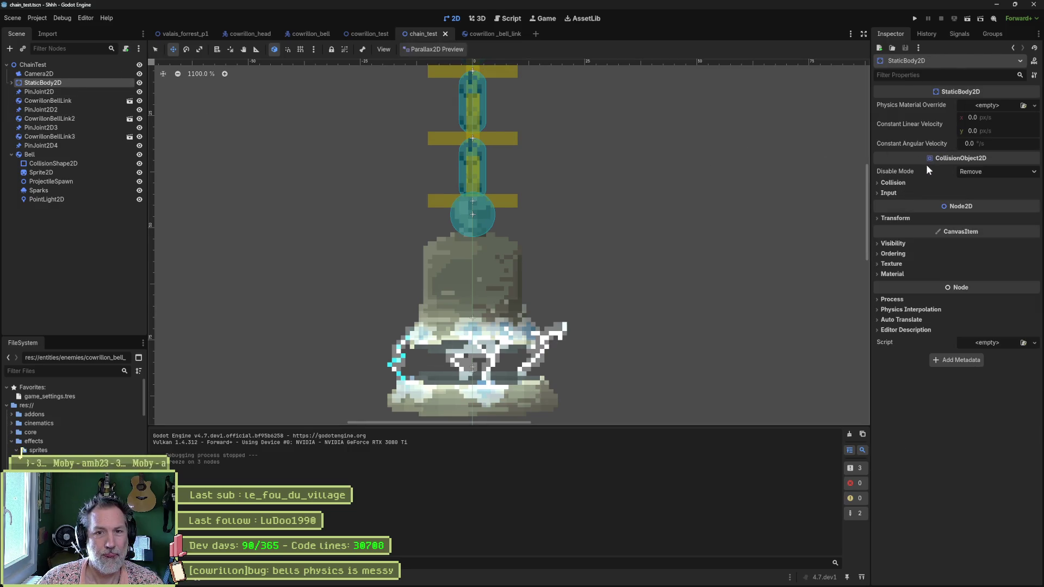
{"action": "left_click", "coordinate": [896, 219]}
{"action": "left_click_drag", "start_coordinate": [1003, 259], "coordinate": [1009, 262]}
{"action": "key", "text": "ctrl+z"}
{"action": "key", "text": "F6"}
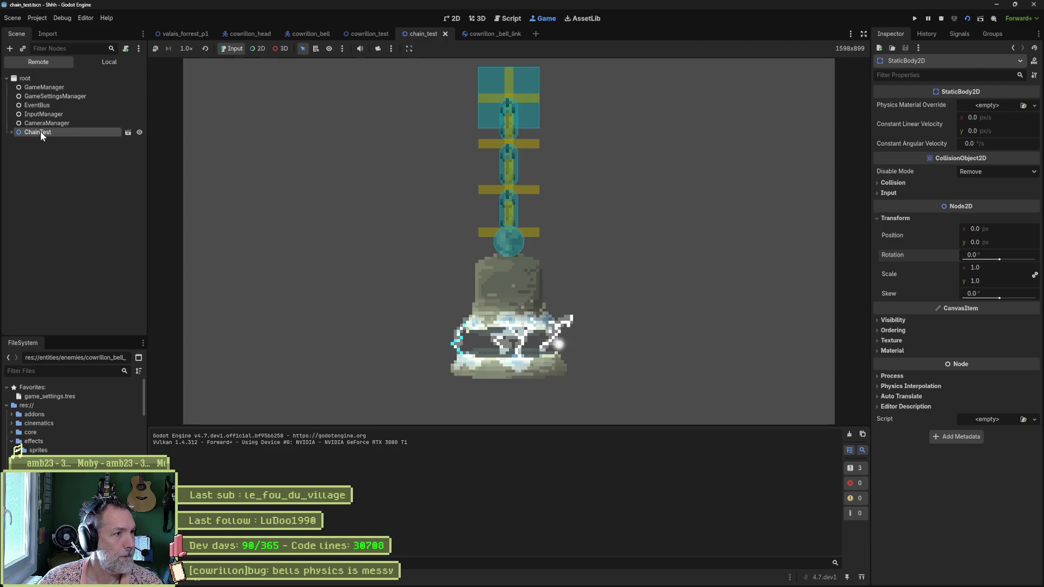
- Drag the running ChainTest's Position x back and forth to swing the bell, then stop the game
{"action": "left_click", "coordinate": [40, 132]}
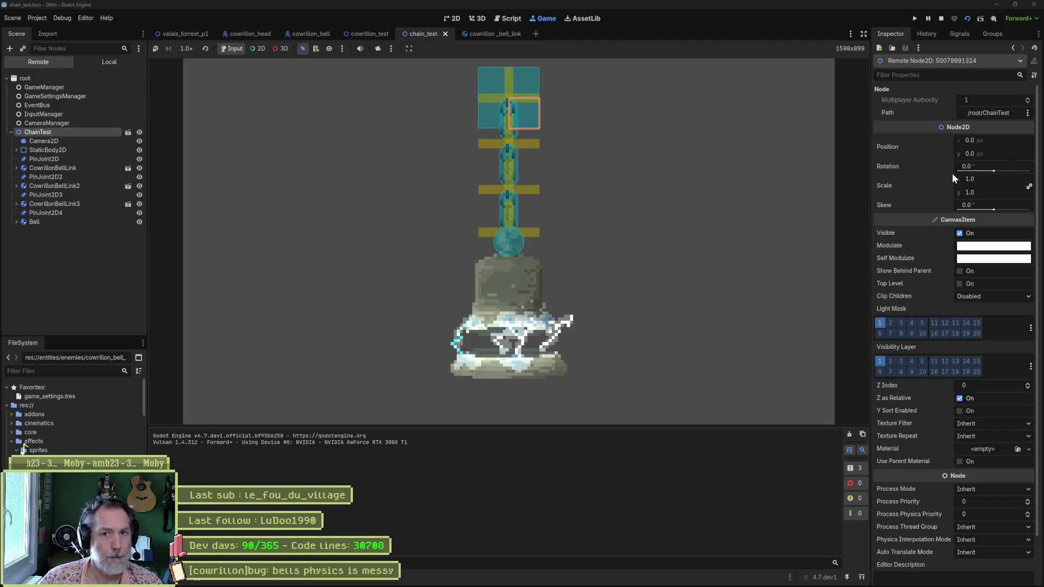
{"action": "left_click_drag", "start_coordinate": [1007, 140], "coordinate": [1001, 141]}
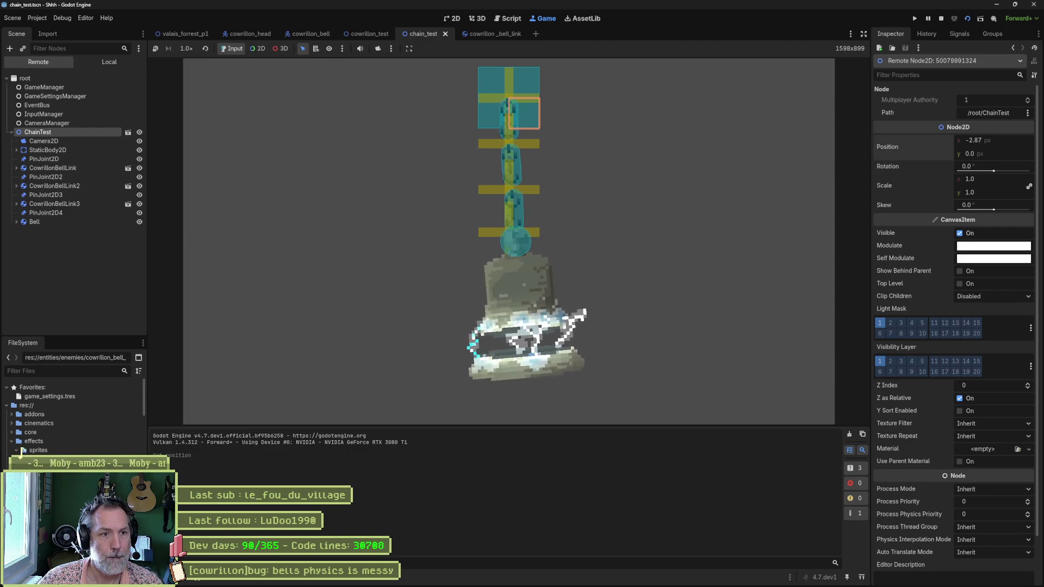
{"action": "left_click_drag", "start_coordinate": [1000, 140], "coordinate": [1007, 140]}
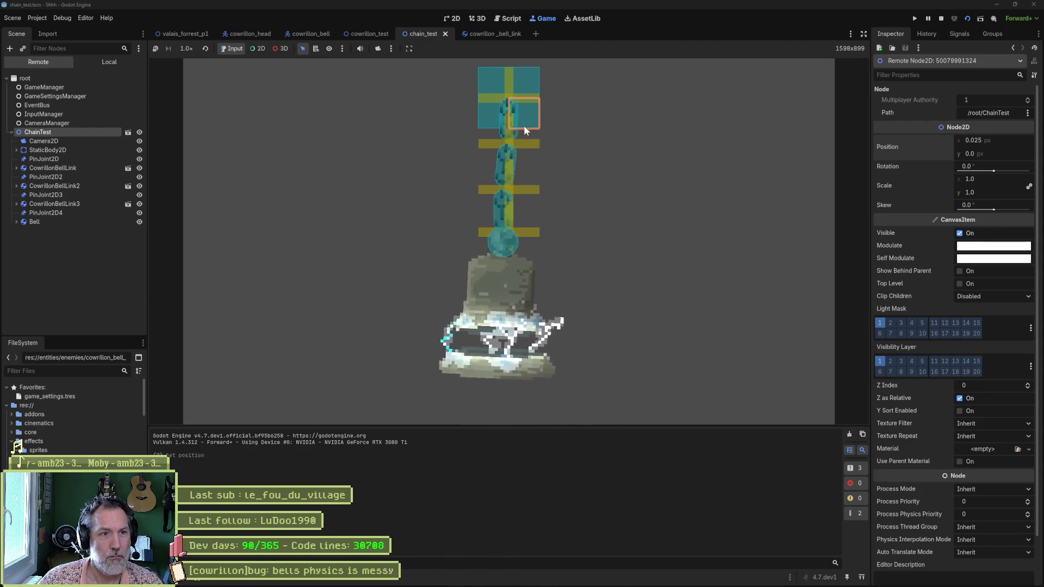
{"action": "key", "text": "F8"}
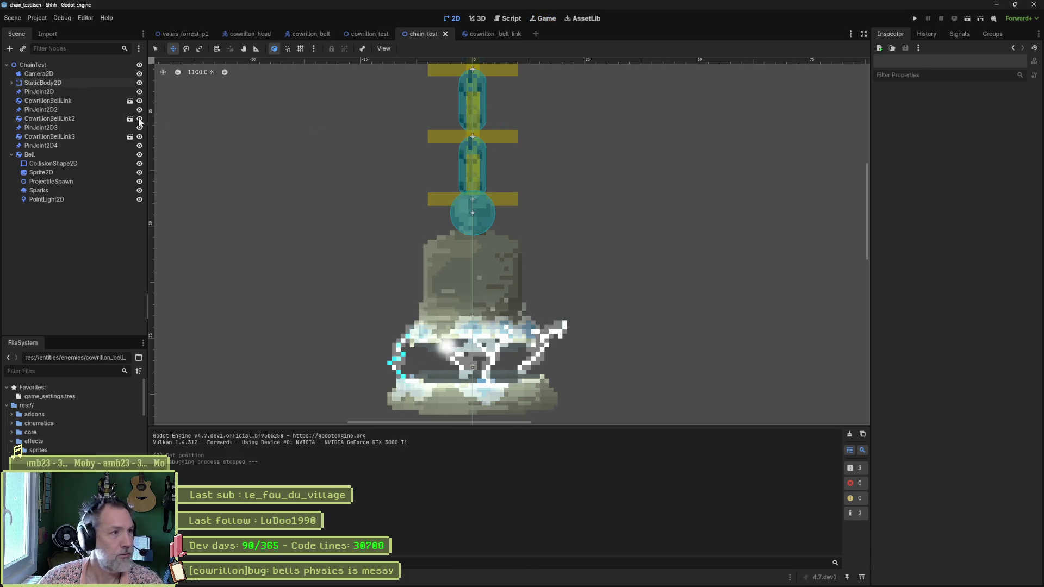
- Shrink the StaticBody2D anchor's collision box, then run and test the swing before stopping
{"action": "left_click", "coordinate": [57, 84]}
{"action": "left_click_drag", "start_coordinate": [443, 106], "coordinate": [485, 262]}
{"action": "scroll", "coordinate": [486, 261], "scroll_direction": "down", "scroll_amount": 3}
{"action": "left_click_drag", "start_coordinate": [493, 167], "coordinate": [475, 147]}
{"action": "key", "text": "w"}
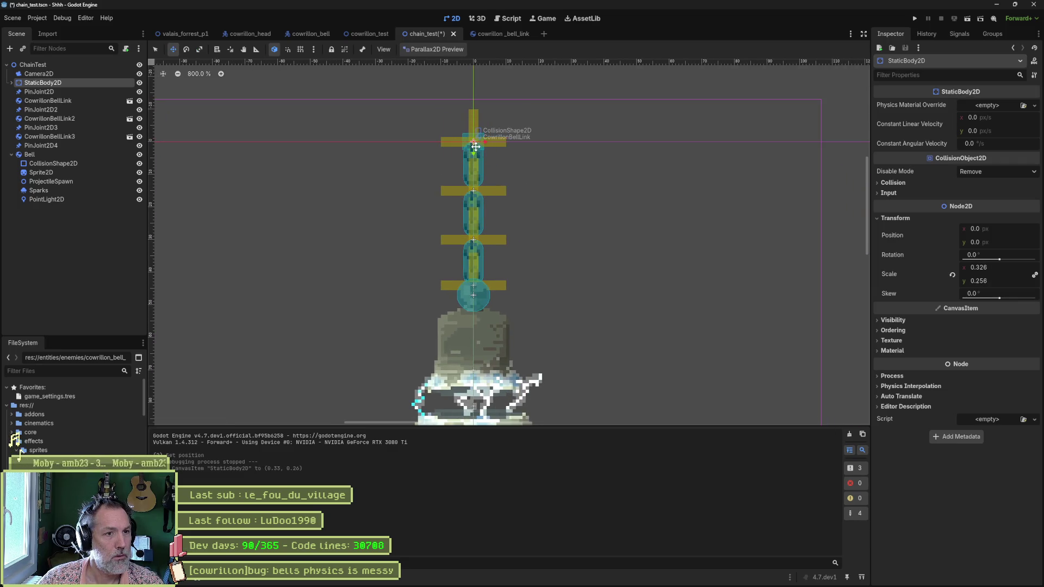
{"action": "key", "text": "F6"}
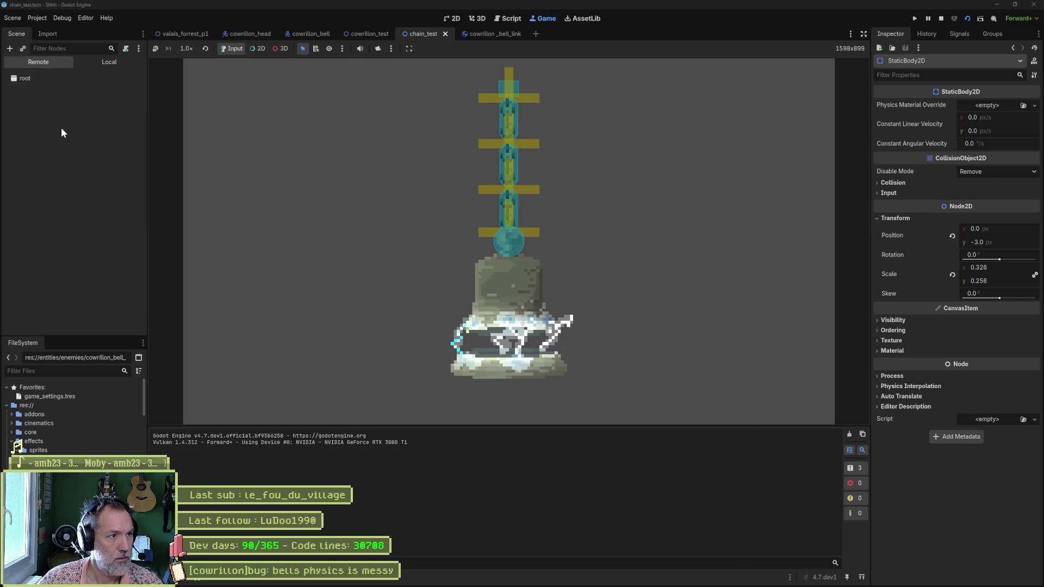
{"action": "mouse_move", "coordinate": [973, 140]}
{"action": "left_mouse_down"}
{"action": "mouse_move", "coordinate": [963, 141]}
{"action": "mouse_move", "coordinate": [974, 135]}
{"action": "left_mouse_up"}
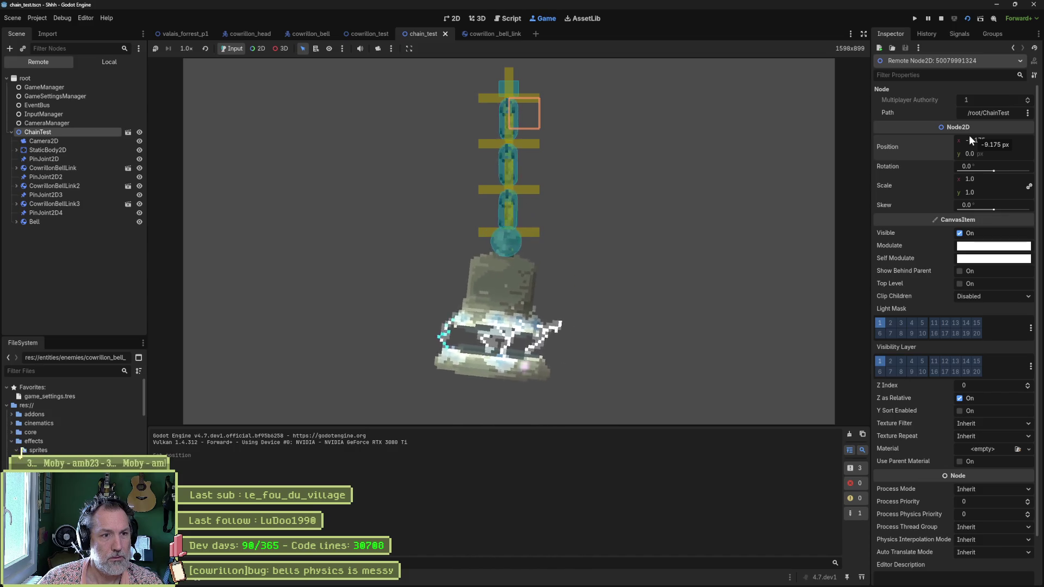
{"action": "key", "text": "F8"}
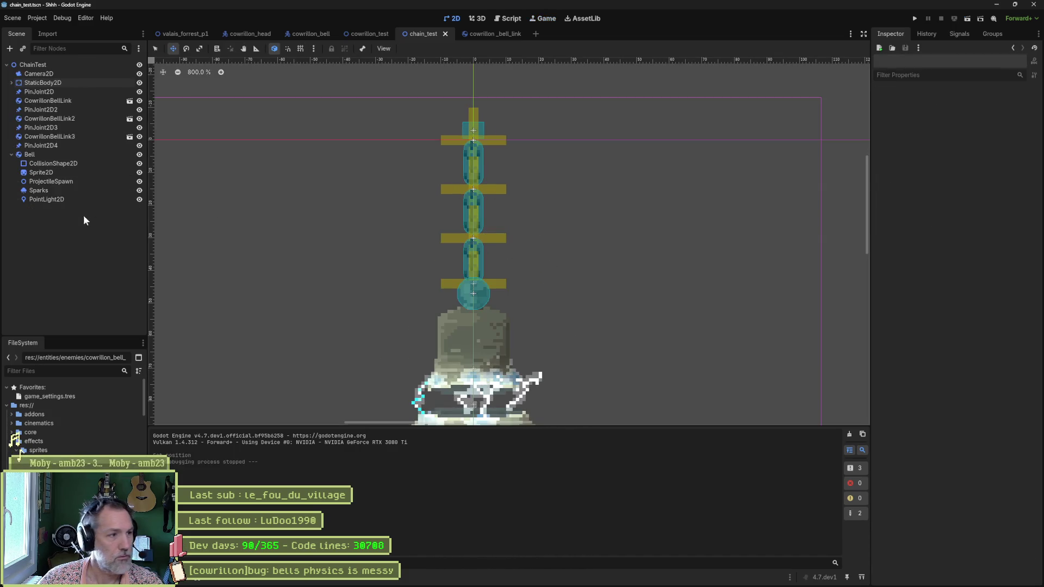
- Select the Bell's CollisionShape2D and relaunch the chain test
{"action": "left_click", "coordinate": [56, 146]}
{"action": "left_click", "coordinate": [41, 157]}
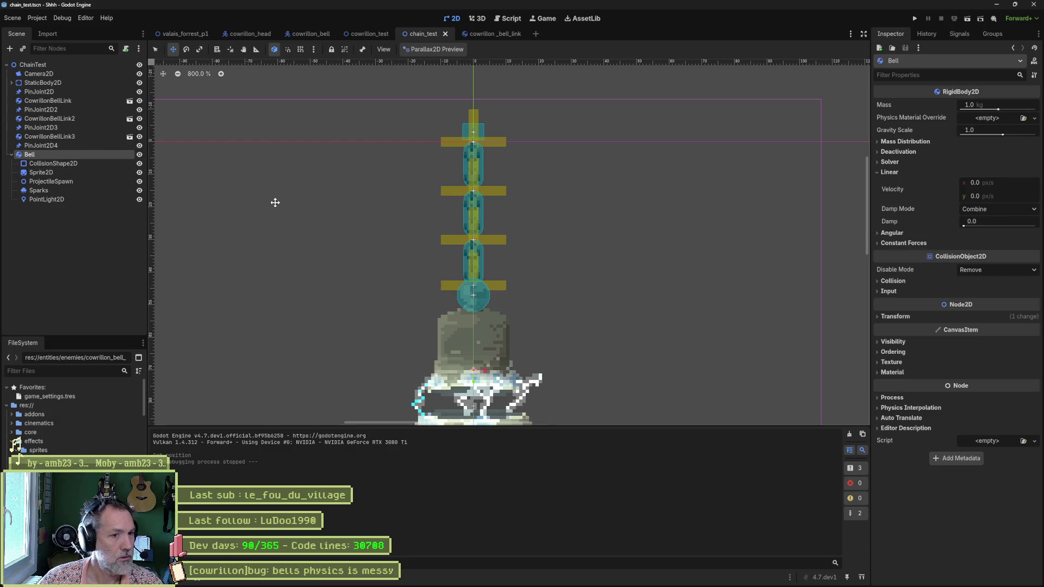
{"action": "left_click", "coordinate": [60, 164]}
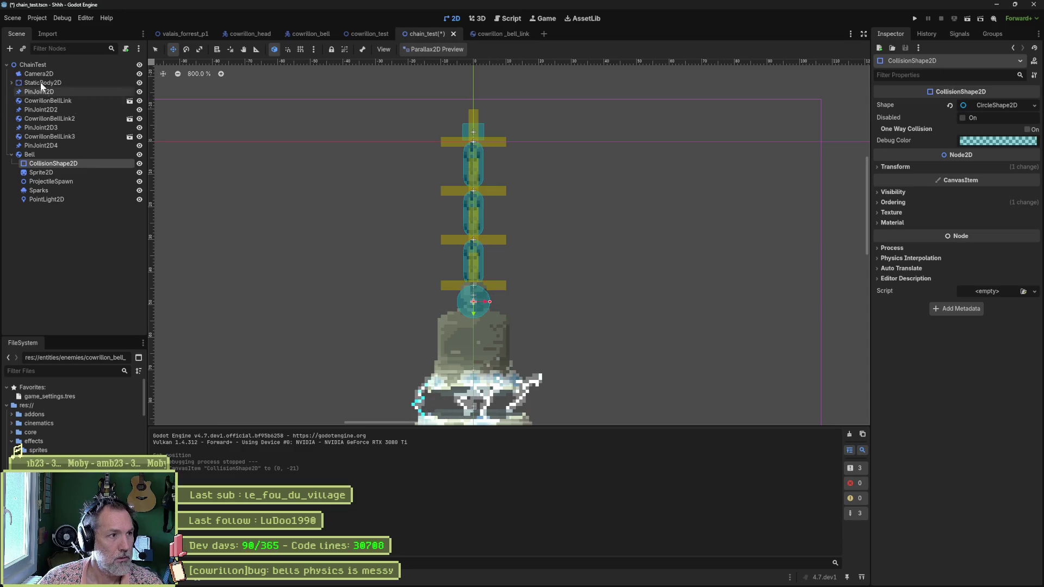
{"action": "key", "text": "F6"}
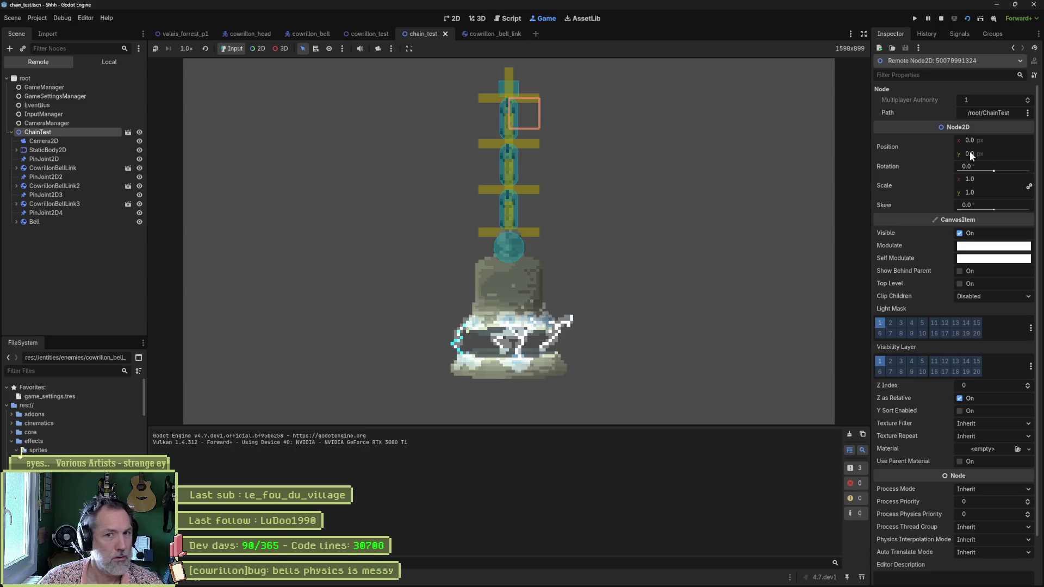
- Shift the live ChainTest to x 3.5 and tilt it to -16.3°, then inspect the running Bell
{"action": "left_click_drag", "start_coordinate": [999, 139], "coordinate": [998, 139]}
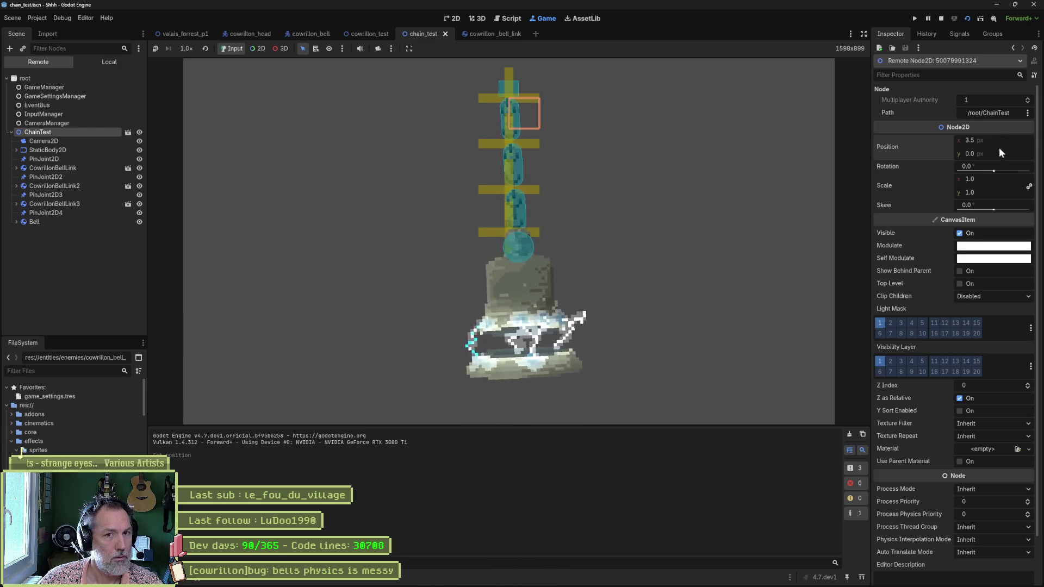
{"action": "left_click_drag", "start_coordinate": [995, 171], "coordinate": [994, 177]}
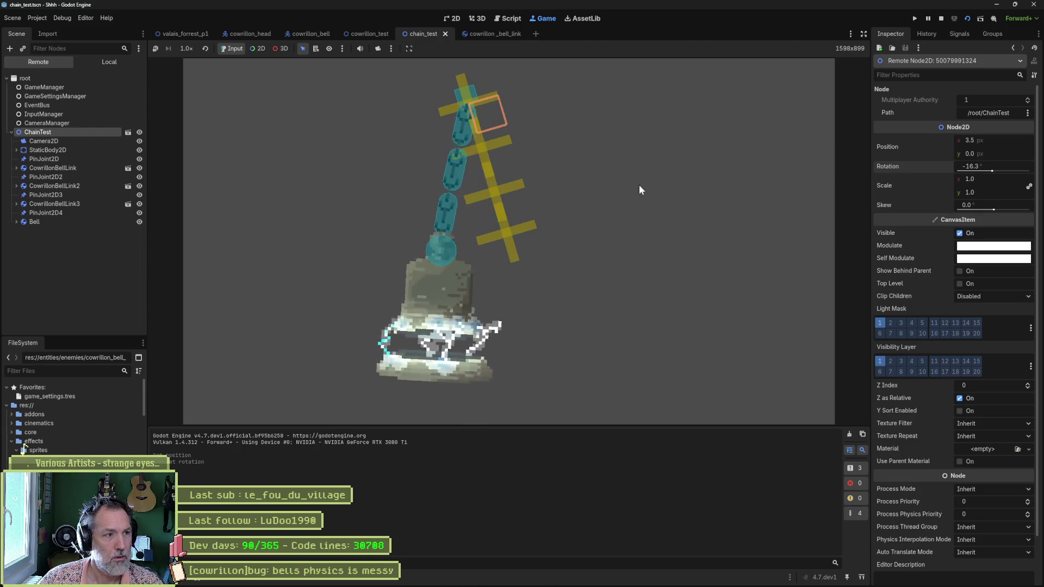
{"action": "left_click", "coordinate": [116, 222]}
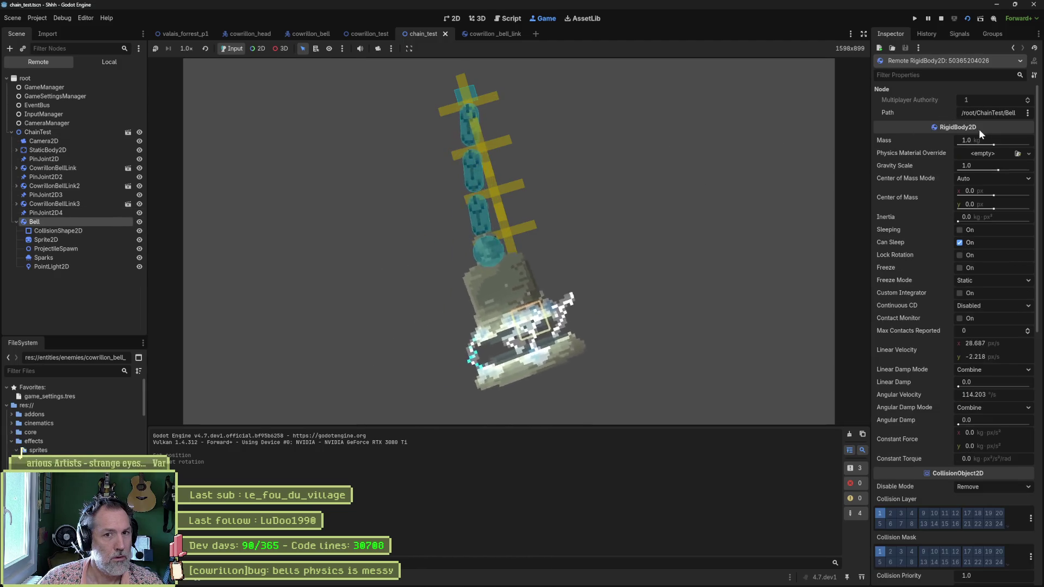
- Set the Bell's mass to 5 kg and test the heavier bell by shifting and tilting ChainTest
{"action": "left_click", "coordinate": [990, 137]}
{"action": "type", "text": "5"}
{"action": "key", "text": "Return"}
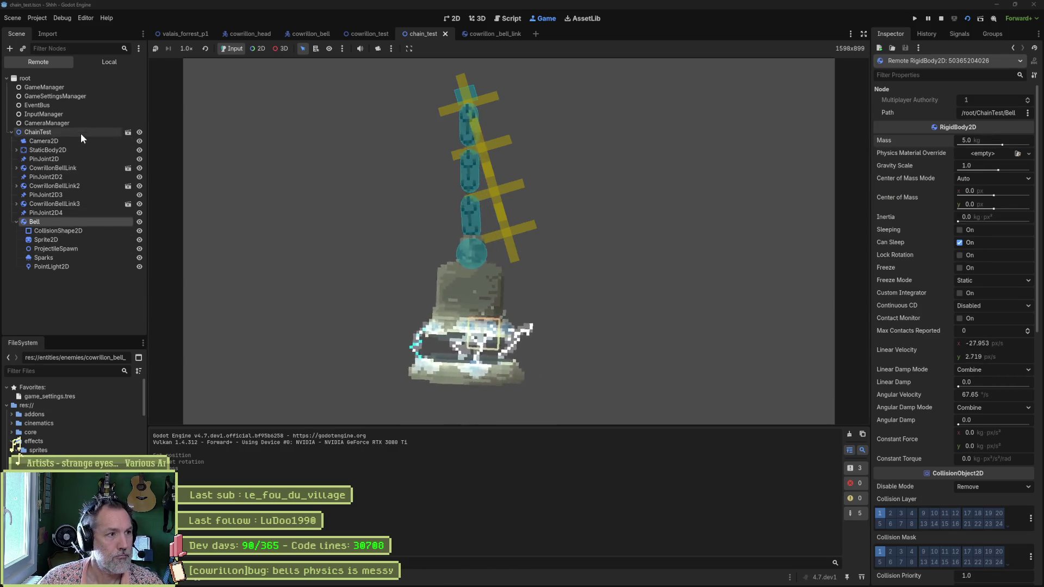
{"action": "left_click", "coordinate": [80, 134]}
{"action": "left_click_drag", "start_coordinate": [1007, 139], "coordinate": [1020, 140]}
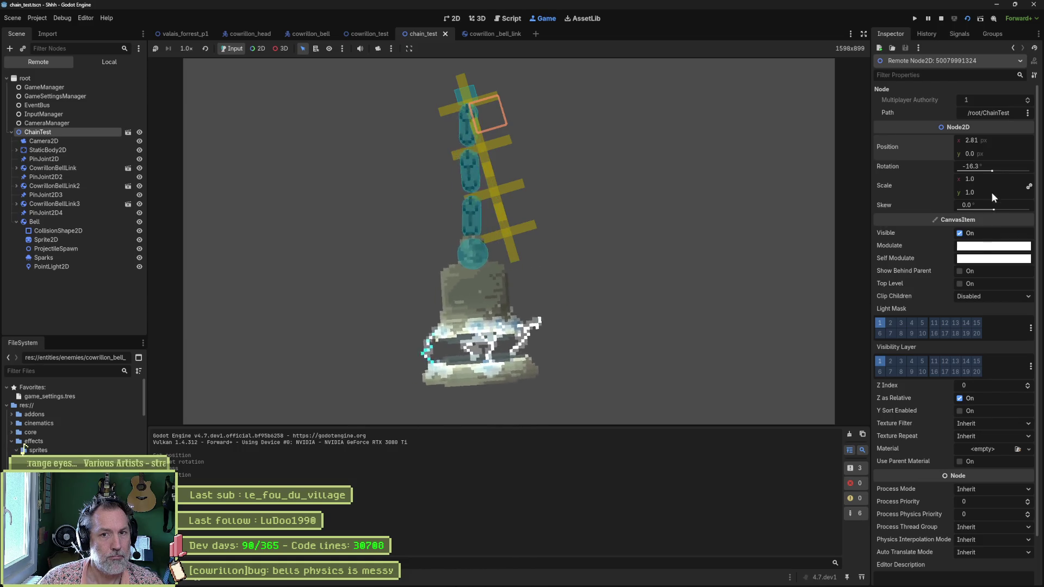
{"action": "left_click_drag", "start_coordinate": [994, 172], "coordinate": [993, 174]}
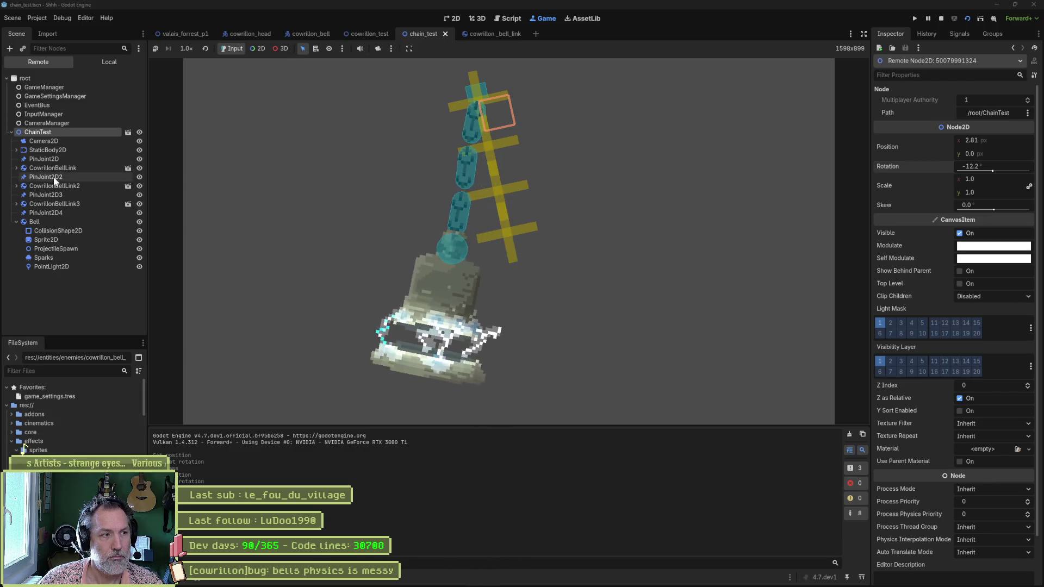
{"action": "left_click", "coordinate": [39, 221]}
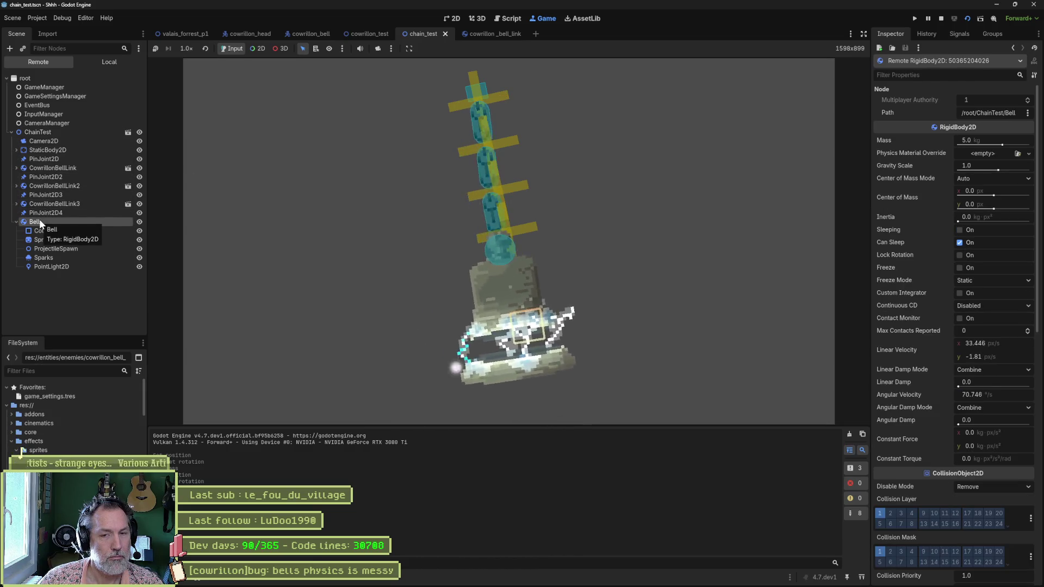
- Raise the inertia of the three CowrillonBellLinks to about 65, then reselect ChainTest
{"action": "left_click", "coordinate": [43, 206]}
{"action": "left_click", "coordinate": [51, 187], "text": "ctrl"}
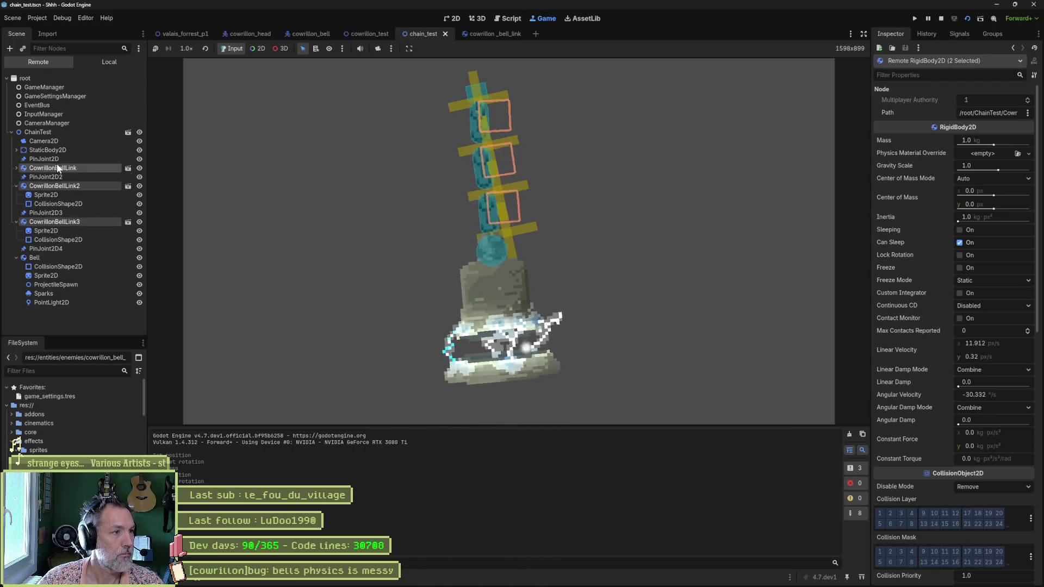
{"action": "left_click", "coordinate": [53, 168], "text": "ctrl"}
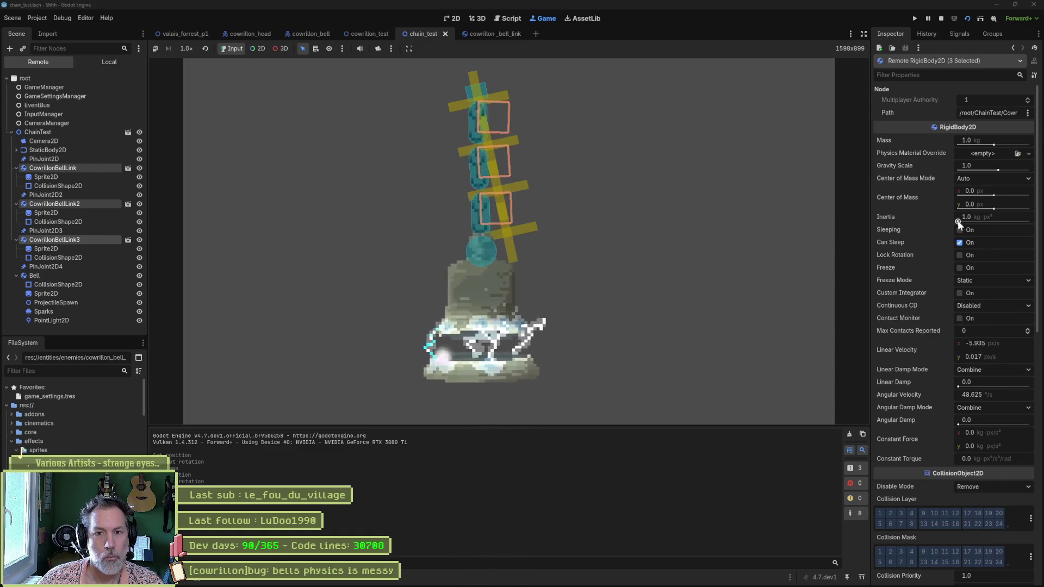
{"action": "left_click", "coordinate": [1001, 217]}
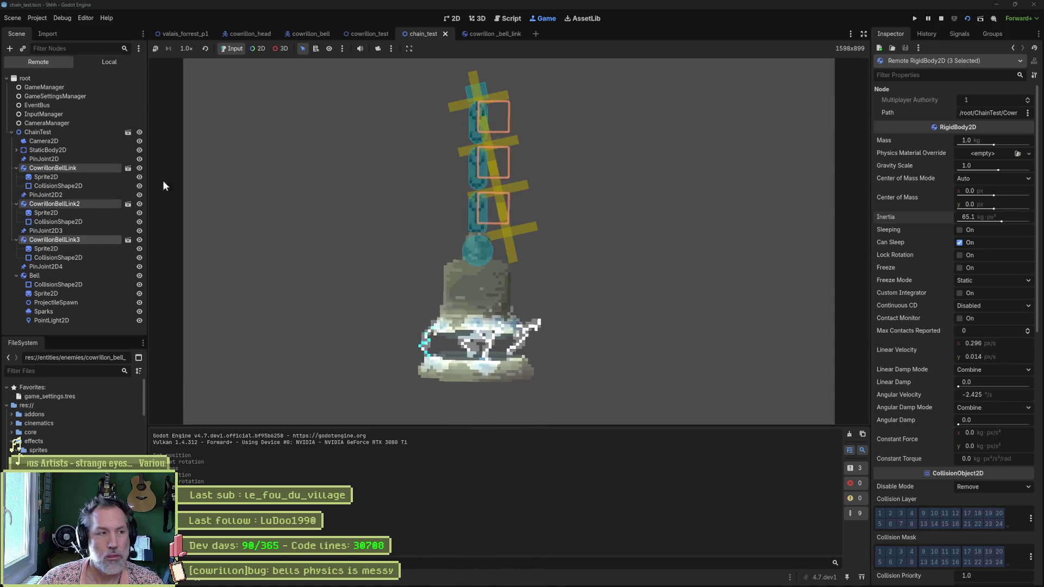
{"action": "left_click", "coordinate": [48, 134]}
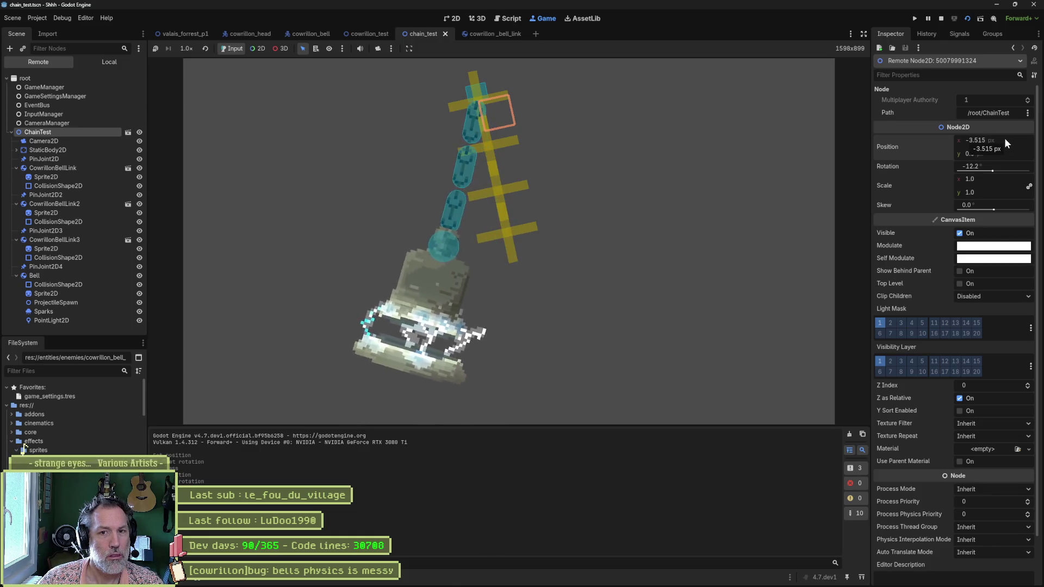
- Tilt the live ChainTest, reset its rotation to 0, nudge x to 6.6, then stop the game
{"action": "mouse_move", "coordinate": [992, 170]}
{"action": "left_mouse_down"}
{"action": "mouse_move", "coordinate": [985, 176]}
{"action": "mouse_move", "coordinate": [994, 179]}
{"action": "left_mouse_up"}
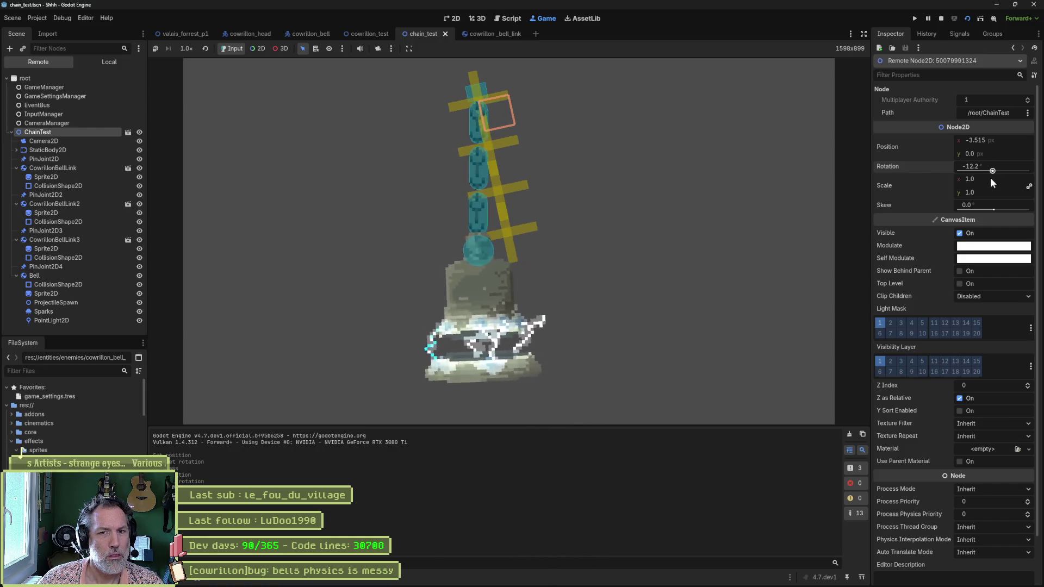
{"action": "left_click", "coordinate": [990, 178]}
{"action": "type", "text": "0"}
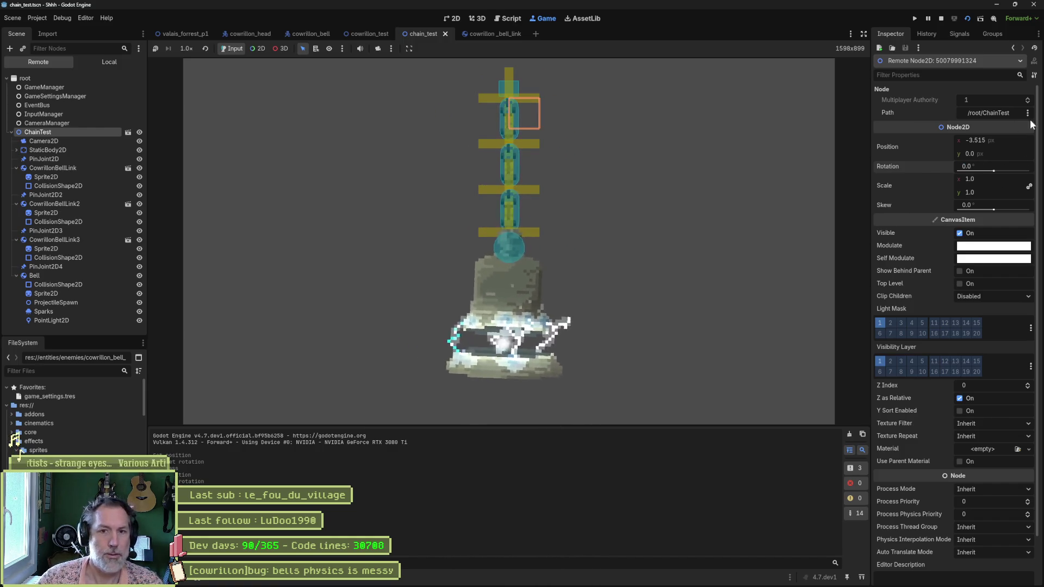
{"action": "left_click_drag", "start_coordinate": [1009, 140], "coordinate": [1017, 140]}
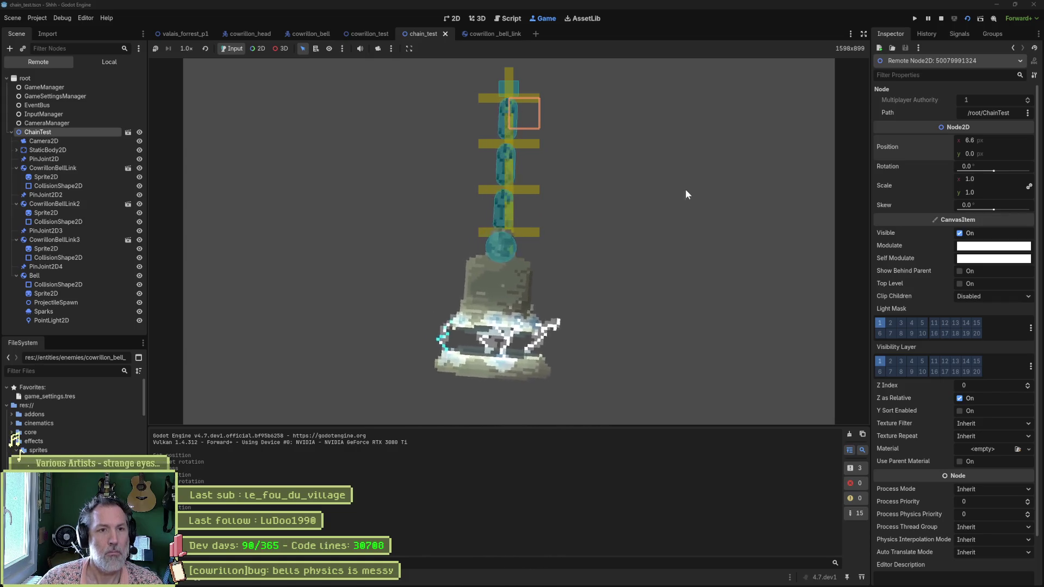
{"action": "key", "text": "F8"}
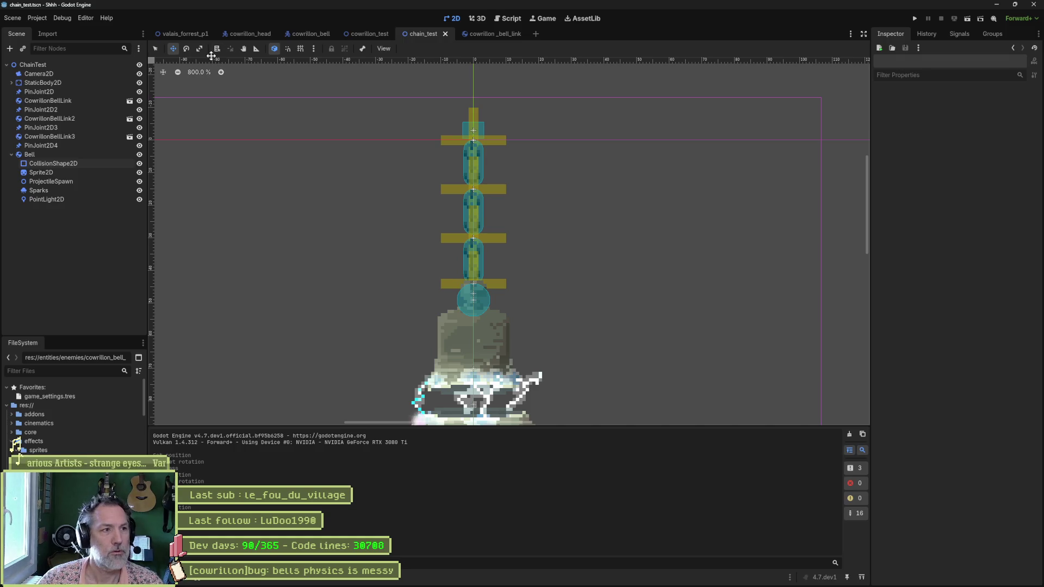
- In the cowrillon_bell scene's AnimationPlayer, select the idle animation
{"action": "mouse_move", "coordinate": [368, 39]}
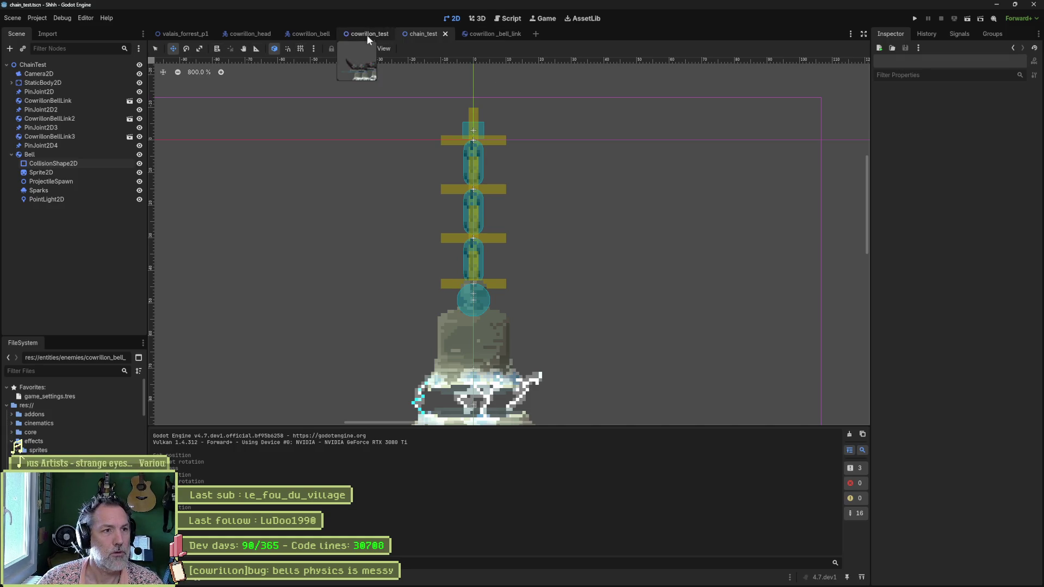
{"action": "left_click", "coordinate": [311, 33]}
{"action": "left_click", "coordinate": [64, 191]}
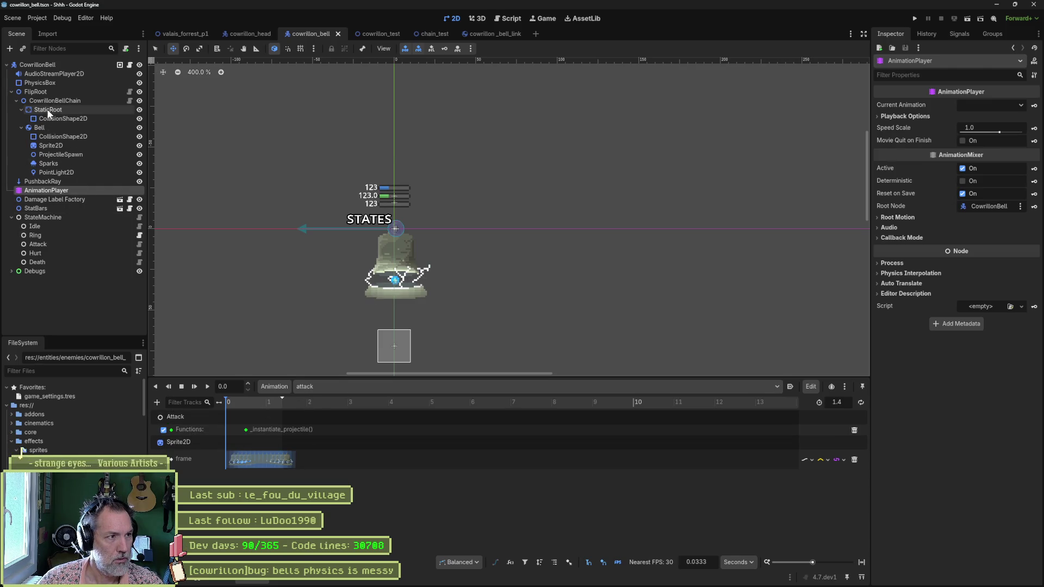
{"action": "left_click", "coordinate": [359, 386]}
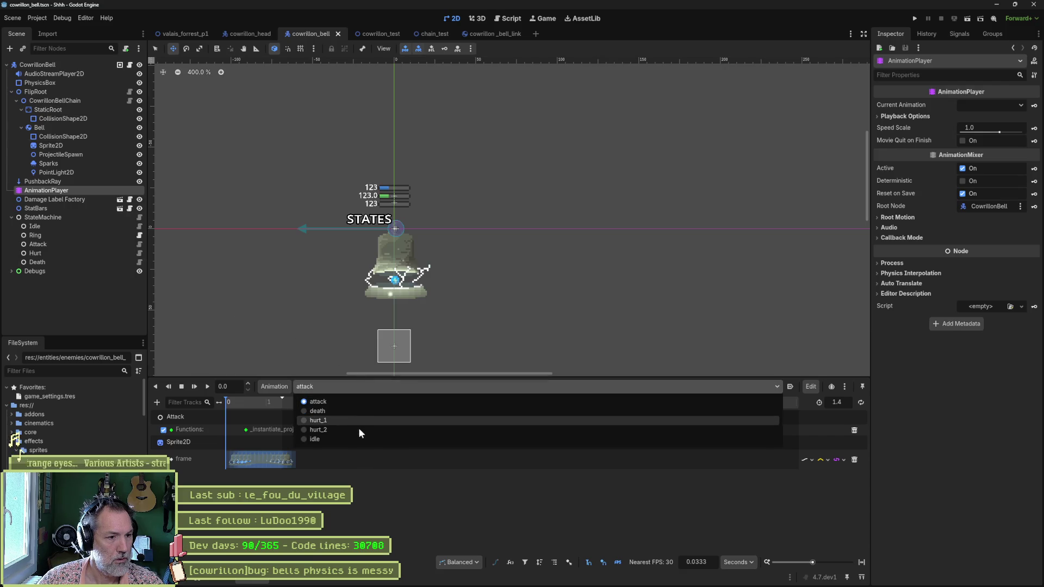
{"action": "left_click", "coordinate": [358, 439]}
{"action": "left_click", "coordinate": [351, 387]}
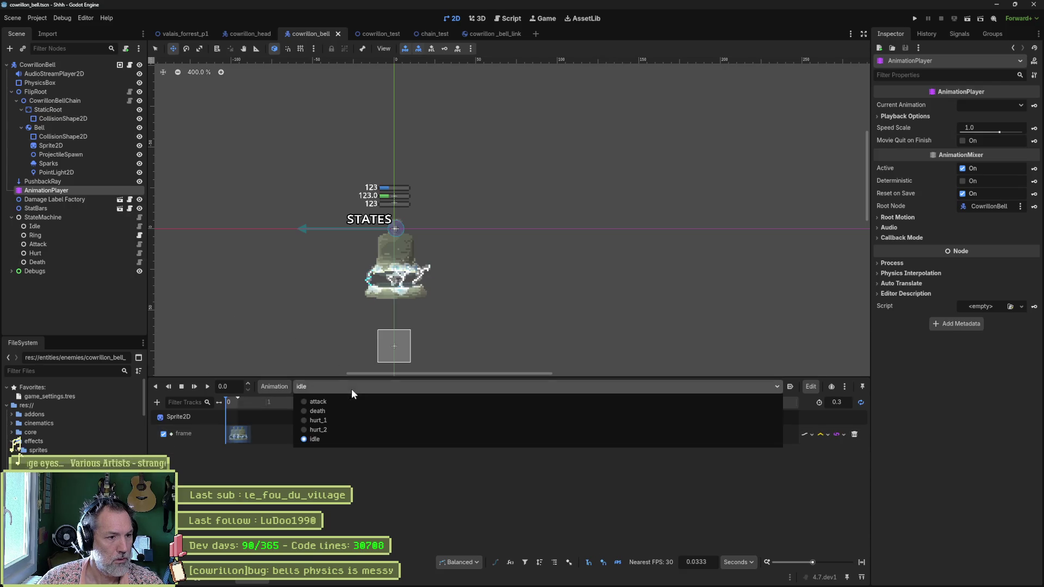
{"action": "left_click", "coordinate": [347, 411]}
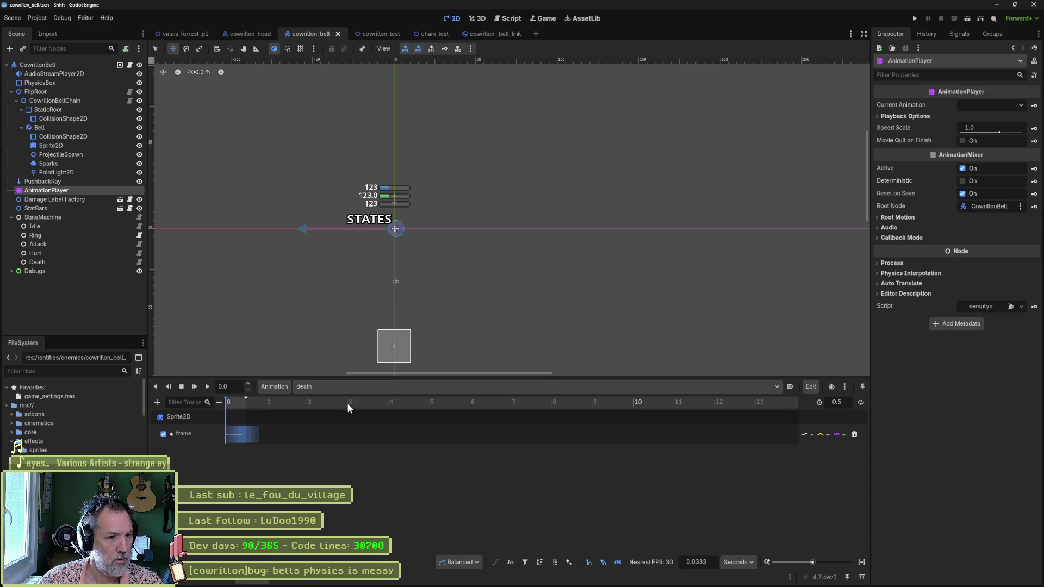
{"action": "left_click", "coordinate": [350, 385]}
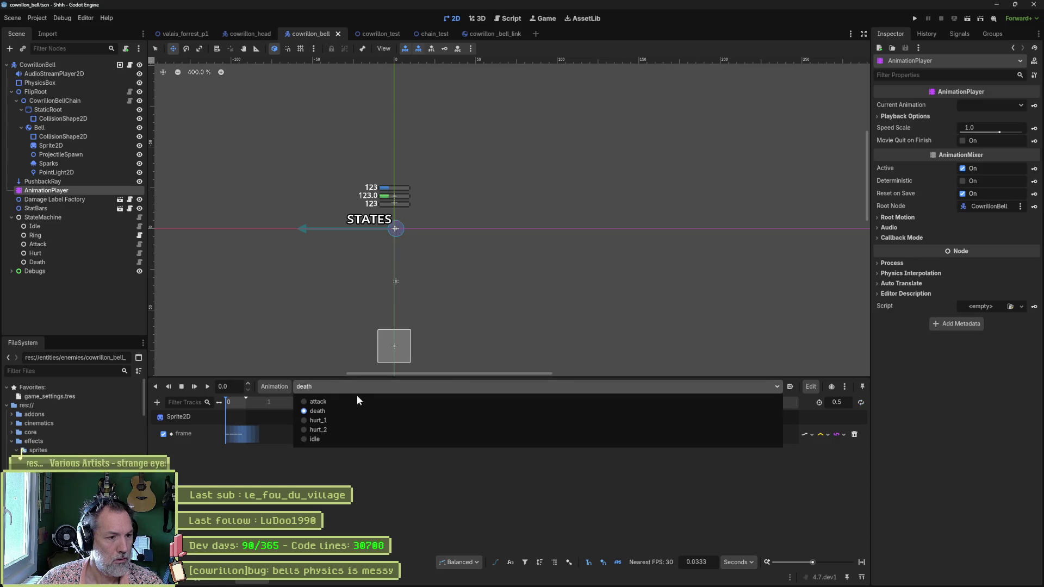
{"action": "left_click", "coordinate": [343, 438]}
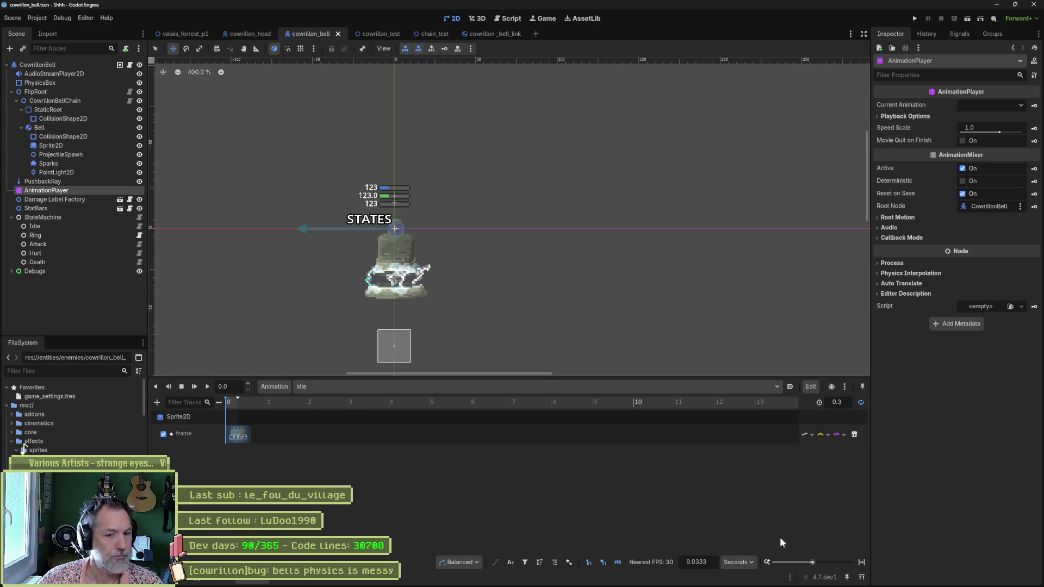
- Fit the timeline to idle, play and stop its preview, then run the project with F5
{"action": "left_click", "coordinate": [859, 562]}
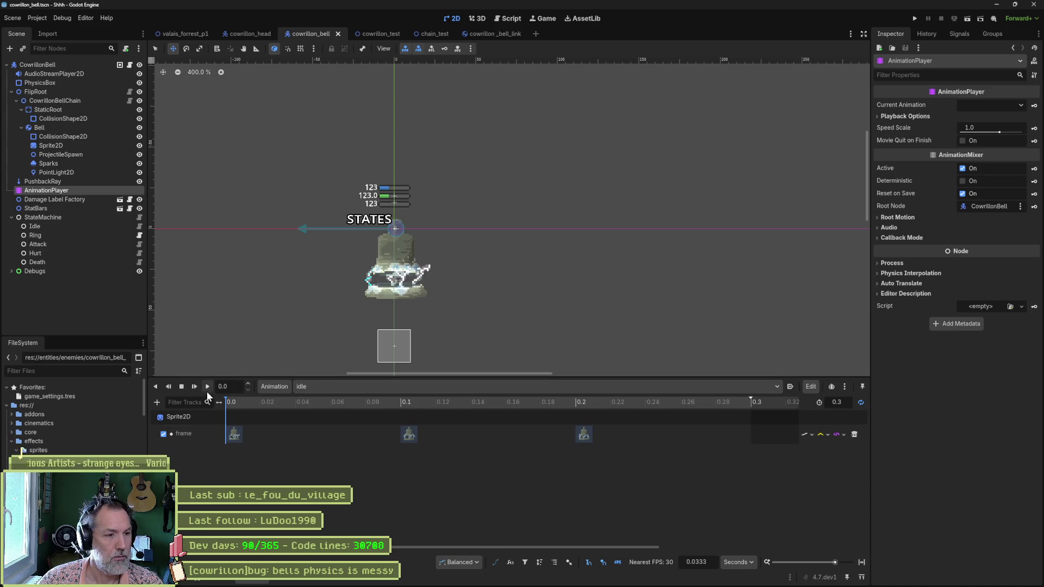
{"action": "left_click", "coordinate": [207, 387]}
{"action": "left_click", "coordinate": [182, 387]}
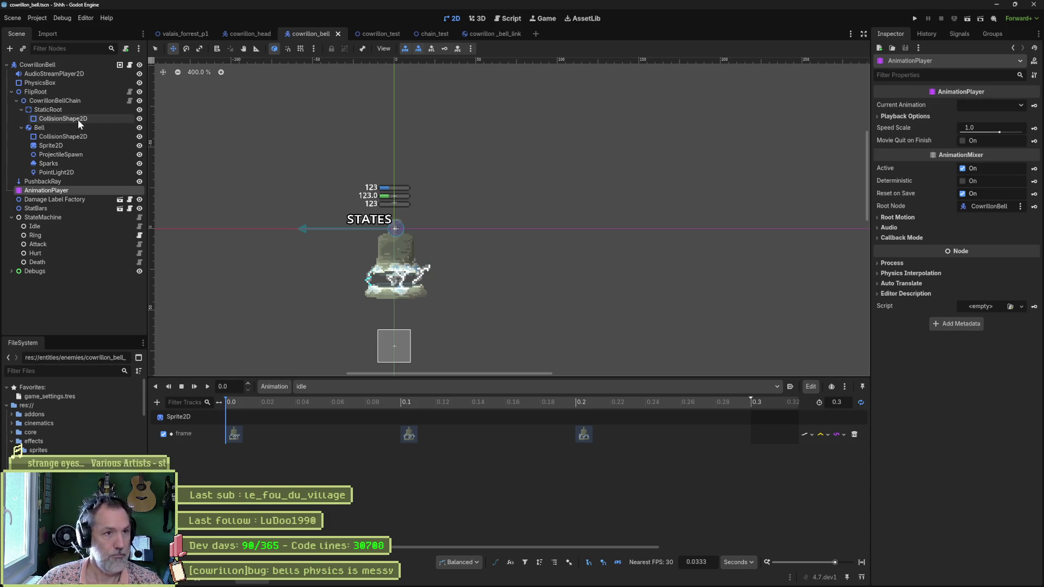
{"action": "key", "text": "F5"}
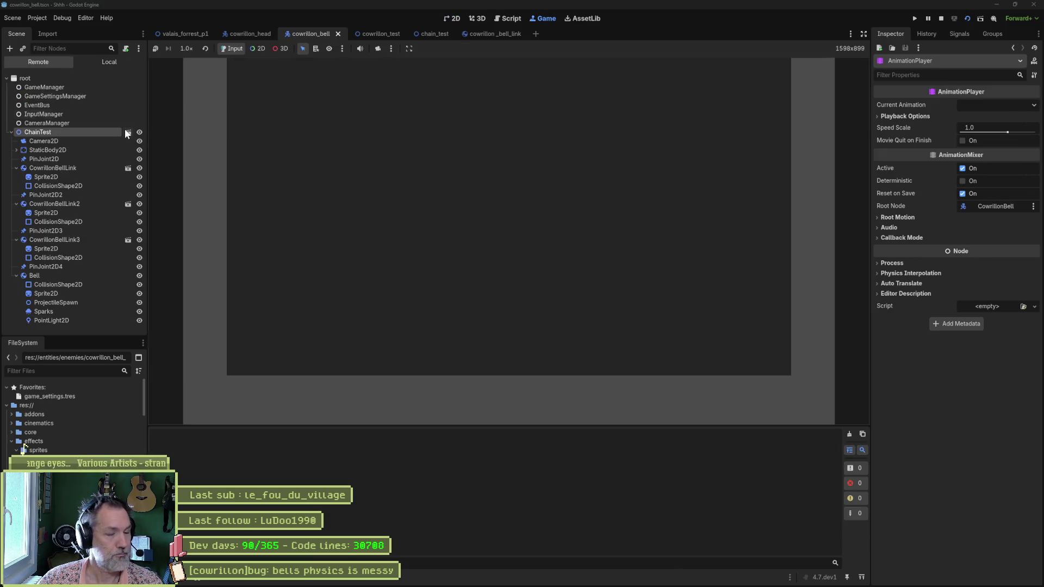
- Stop the game, check CowrillonBellLink's rigid-body settings in chain_test, and rerun that scene with F6
{"action": "key", "text": "F8"}
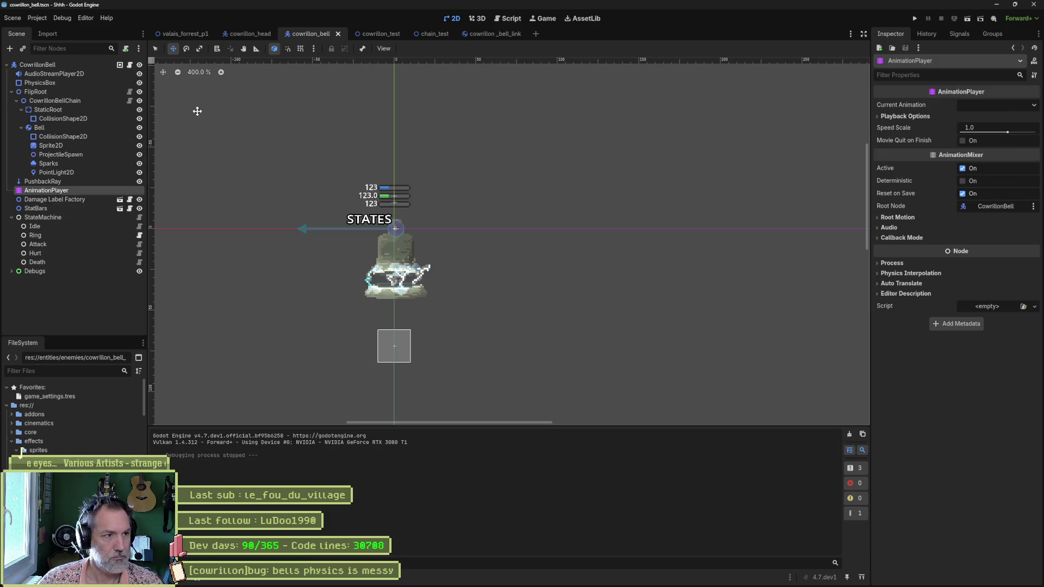
{"action": "left_click", "coordinate": [497, 33]}
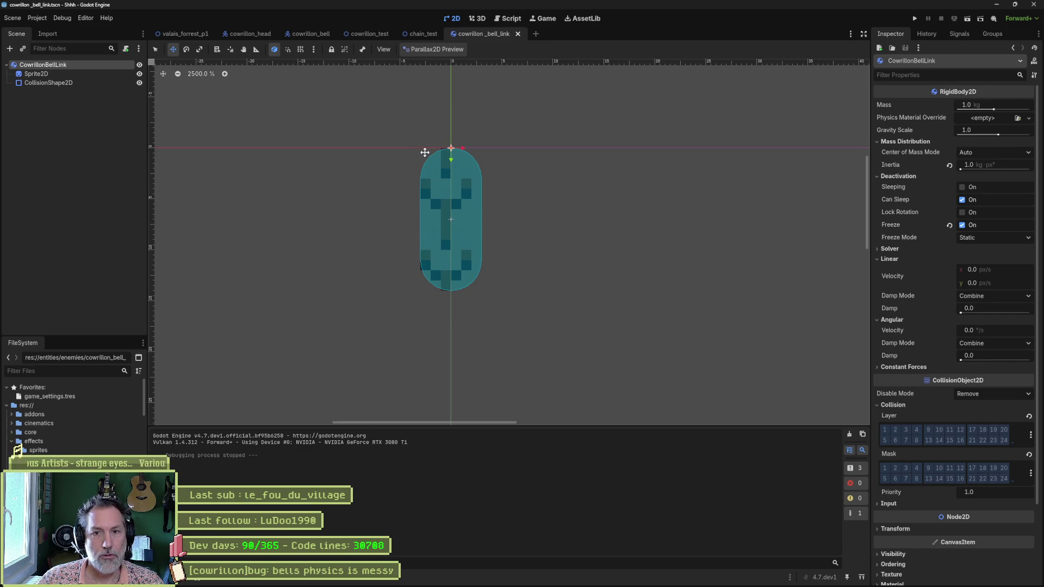
{"action": "left_click", "coordinate": [413, 34]}
{"action": "left_click", "coordinate": [79, 110]}
{"action": "left_click", "coordinate": [79, 101]}
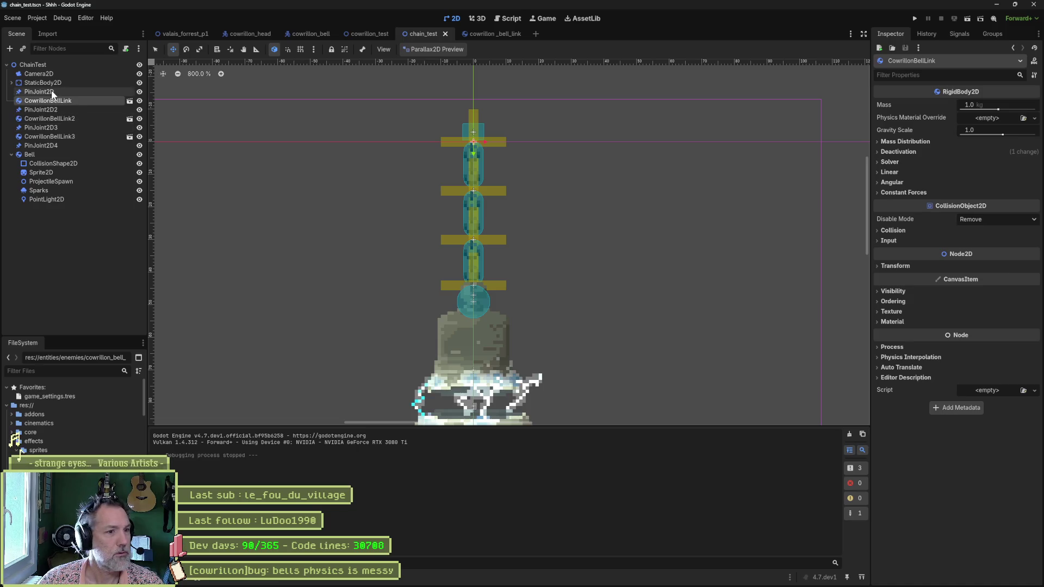
{"action": "key", "text": "F6"}
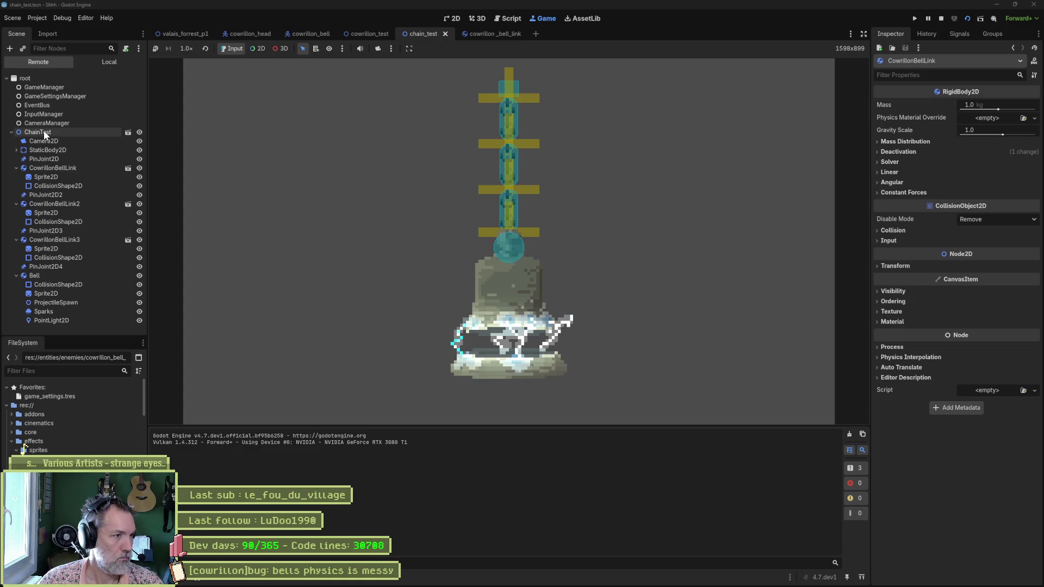
- Tilt the live ChainTest root to about -32° and inspect the first link's physics values
{"action": "left_click", "coordinate": [43, 133]}
{"action": "left_click_drag", "start_coordinate": [994, 170], "coordinate": [989, 173]}
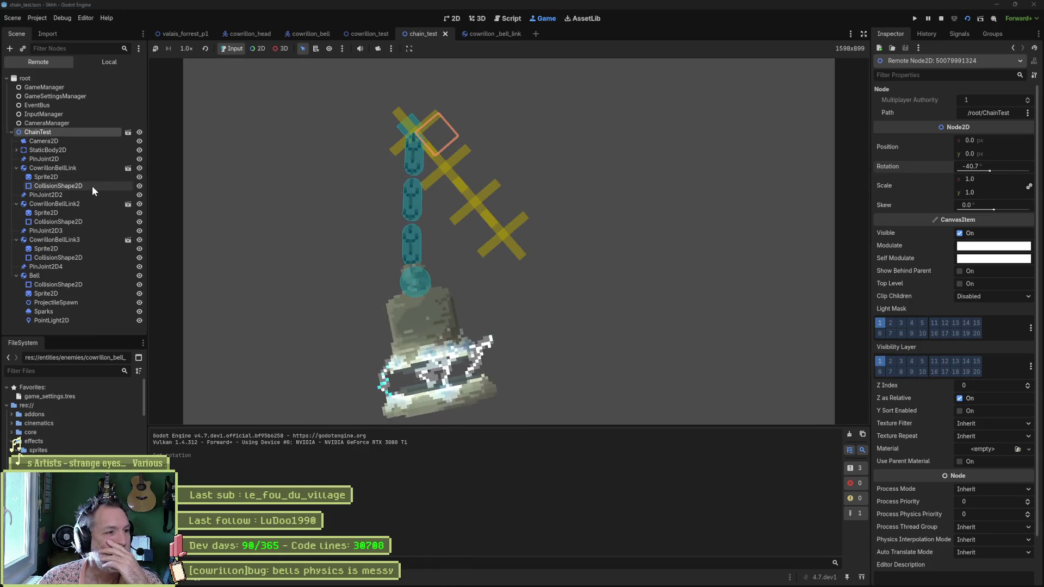
{"action": "left_click", "coordinate": [63, 168]}
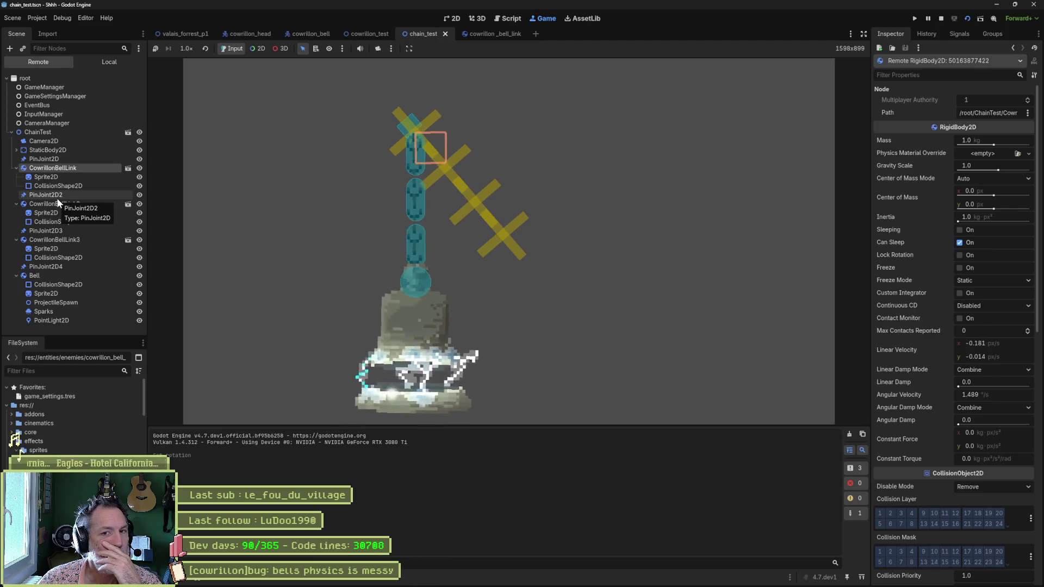
- Set the running Bell's inertia to 1.0
{"action": "left_click", "coordinate": [54, 275]}
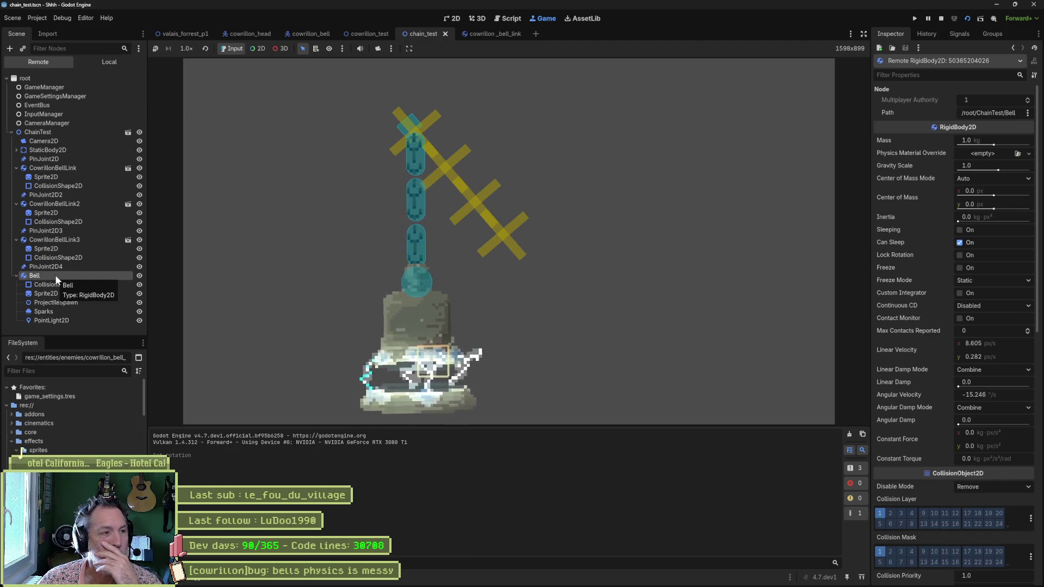
{"action": "left_click", "coordinate": [979, 217]}
{"action": "type", "text": "1"}
{"action": "key", "text": "Return"}
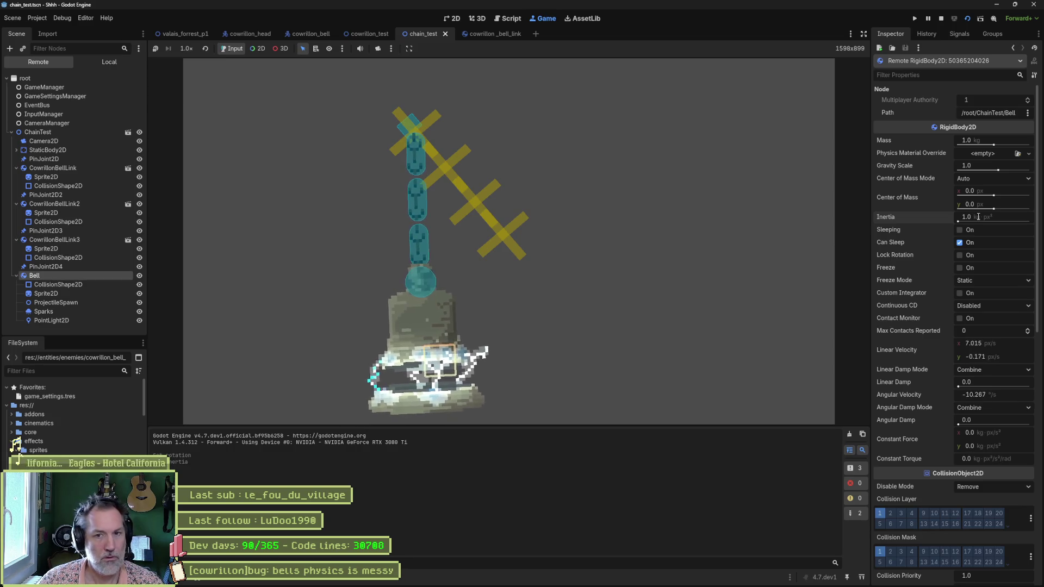
- Straighten the chain back to vertical, stop the test and return to the cowrillon_bell scene
{"action": "left_click", "coordinate": [60, 140]}
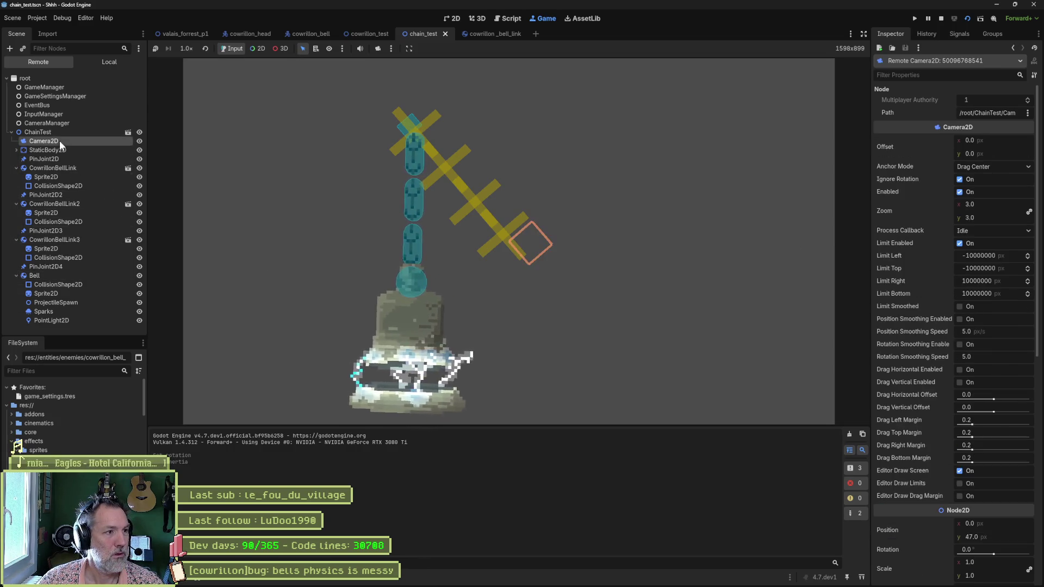
{"action": "left_click", "coordinate": [55, 132]}
{"action": "left_click_drag", "start_coordinate": [991, 168], "coordinate": [996, 143]}
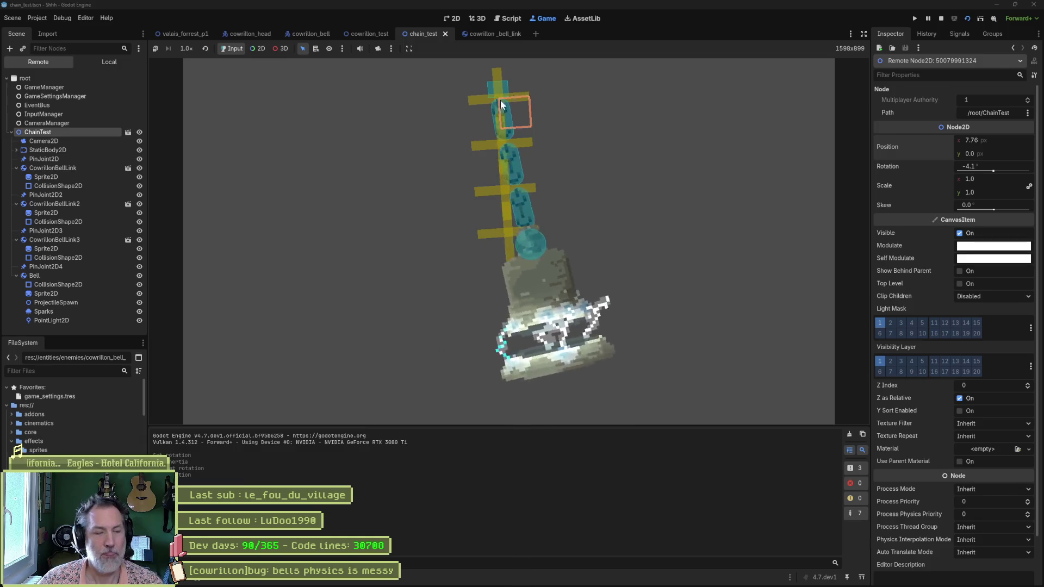
{"action": "key", "text": "F8"}
{"action": "left_click", "coordinate": [305, 34]}
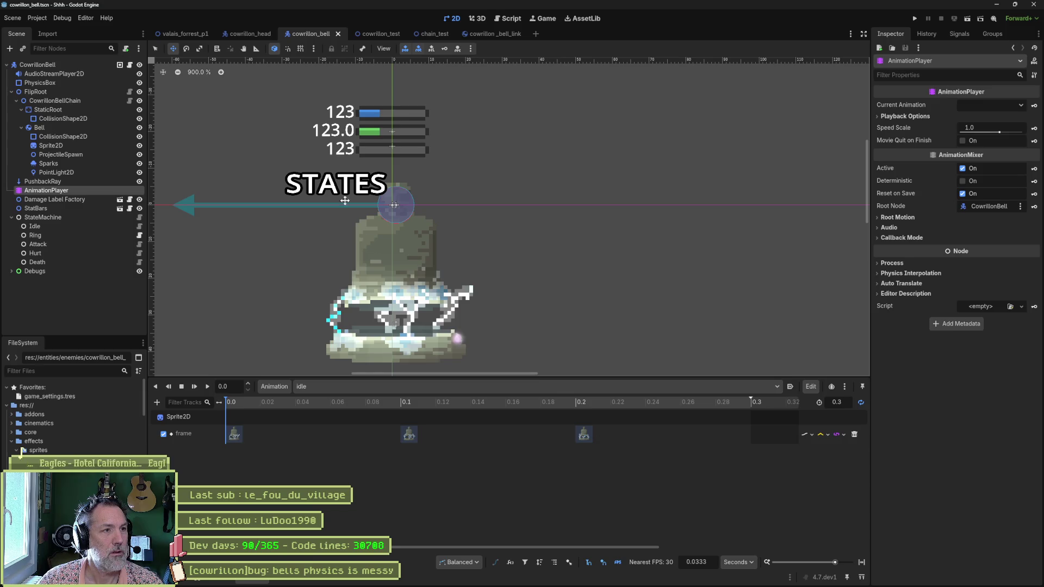
- Switch to the valais_forrest_p1 level and run it with F6
{"action": "left_click", "coordinate": [176, 34]}
{"action": "key", "text": "F6"}
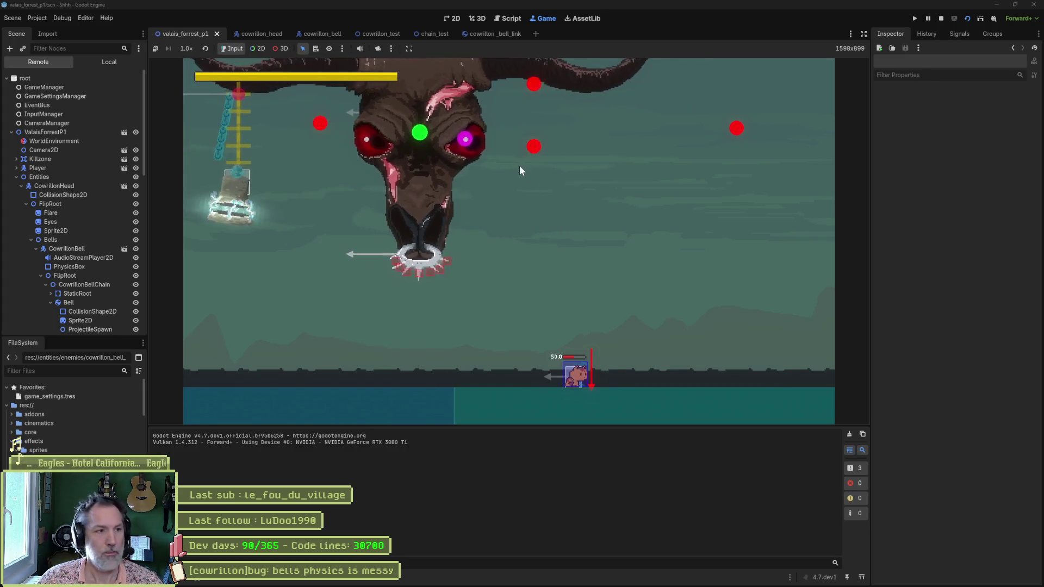
- Stop the level and open CowrillonHead's cowrillon_head_controller.gd script from the scene tree
{"action": "key", "text": "F8"}
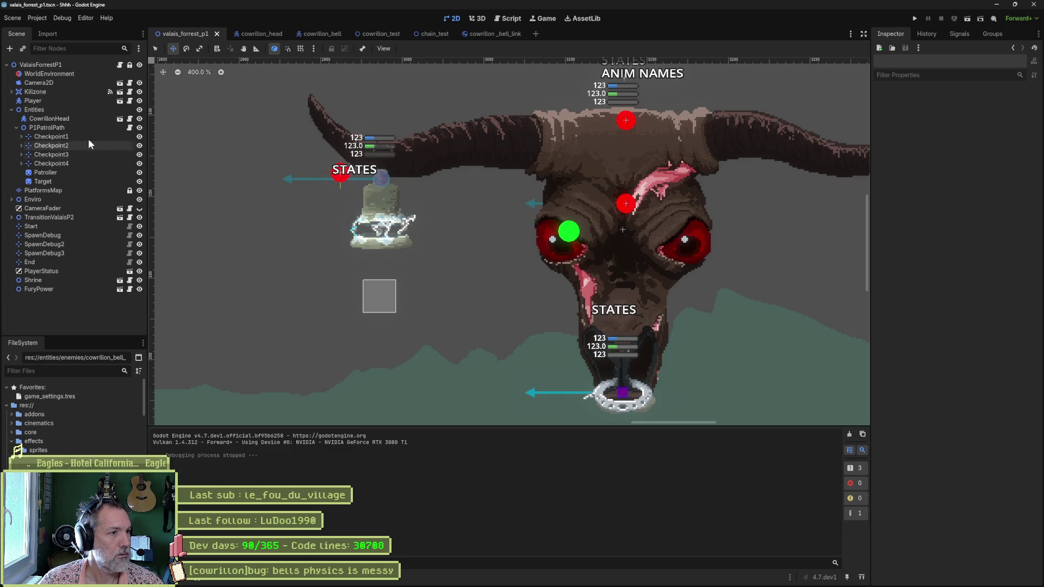
{"action": "left_click", "coordinate": [112, 127]}
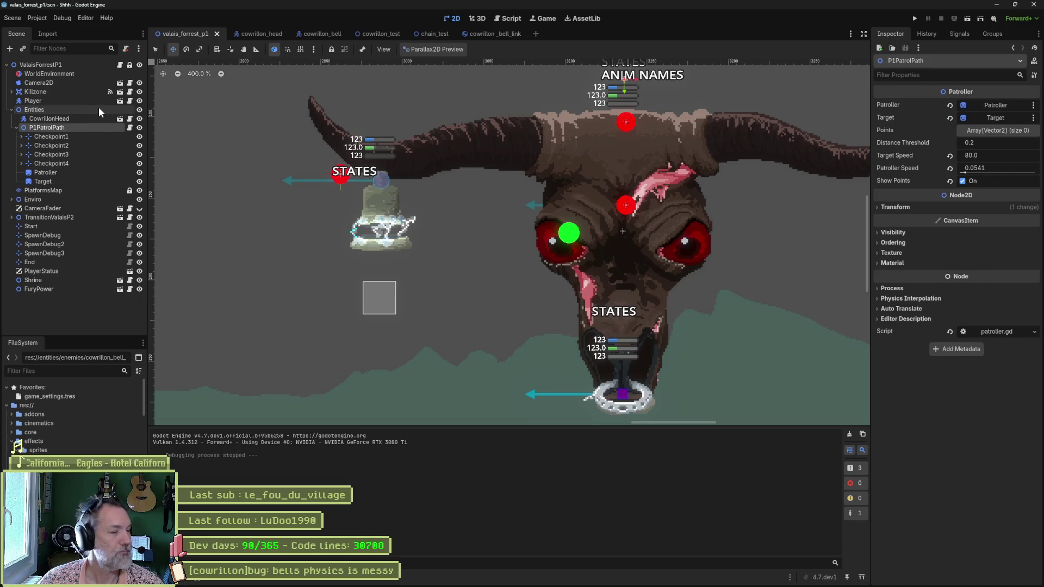
{"action": "left_click", "coordinate": [91, 120]}
{"action": "left_click", "coordinate": [129, 118]}
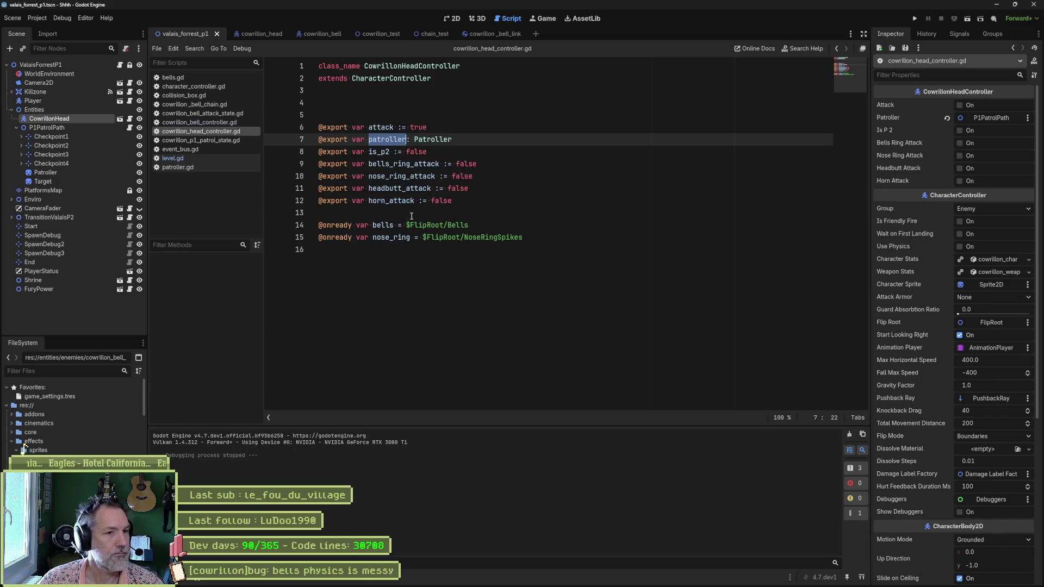
- Open cowrillon_p1_patrol_state.gd from cowrillon_head's Patrol node and highlight _move's position assignment on line 67
{"action": "left_click", "coordinate": [260, 35]}
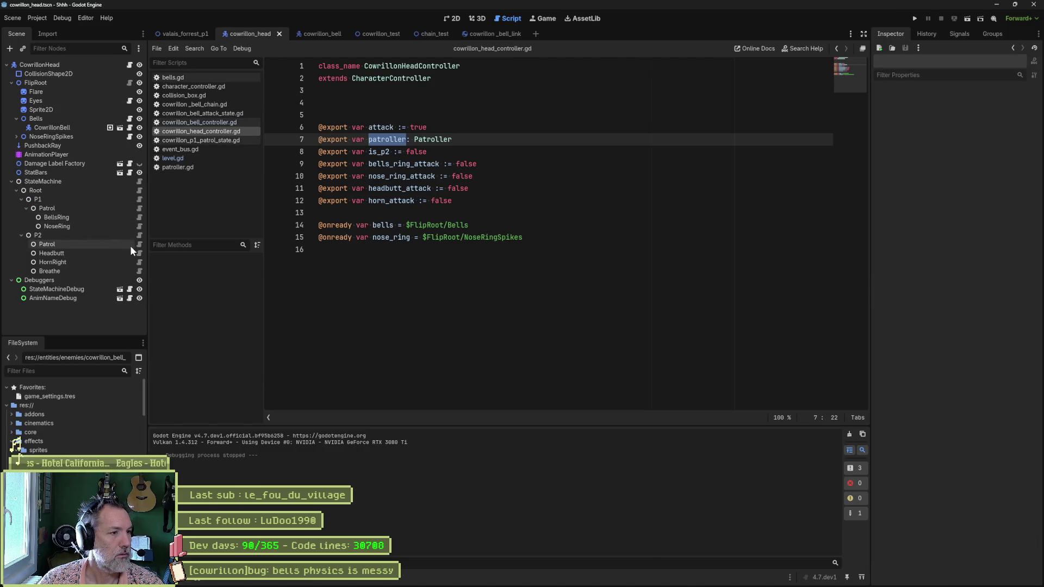
{"action": "left_click", "coordinate": [140, 211]}
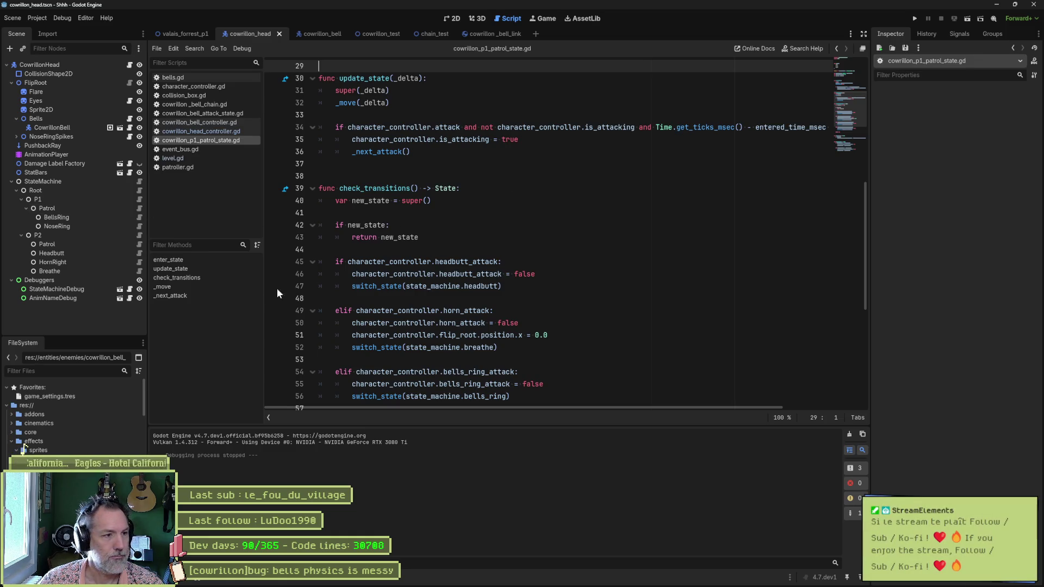
{"action": "left_click", "coordinate": [214, 287]}
{"action": "left_click_drag", "start_coordinate": [648, 263], "coordinate": [353, 262]}
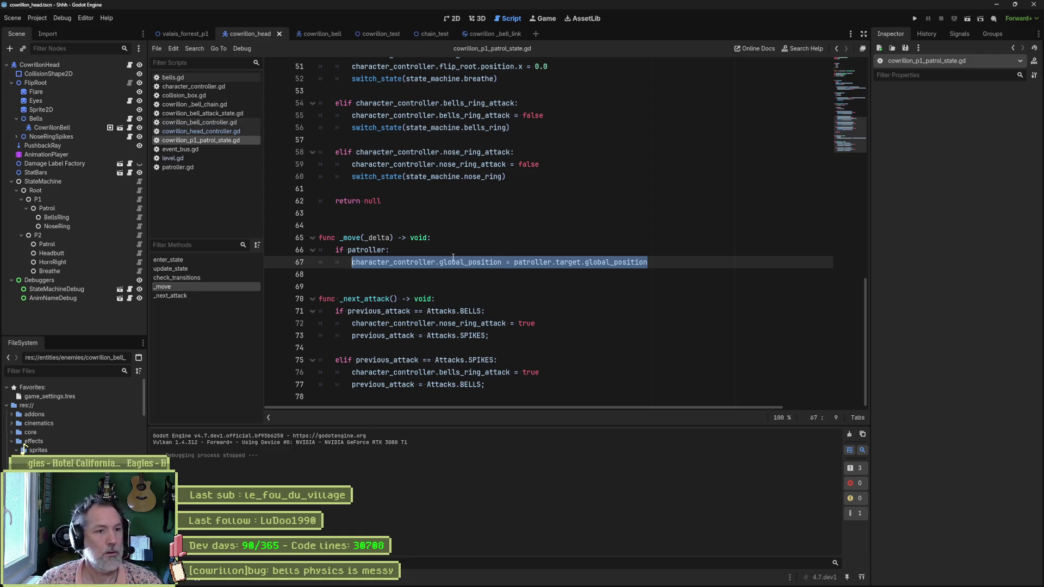
{"action": "left_click", "coordinate": [452, 249]}
{"action": "mouse_move", "coordinate": [652, 260]}
{"action": "left_mouse_down"}
{"action": "mouse_move", "coordinate": [319, 250]}
{"action": "mouse_move", "coordinate": [314, 221]}
{"action": "left_mouse_up"}
{"action": "left_click", "coordinate": [464, 230]}
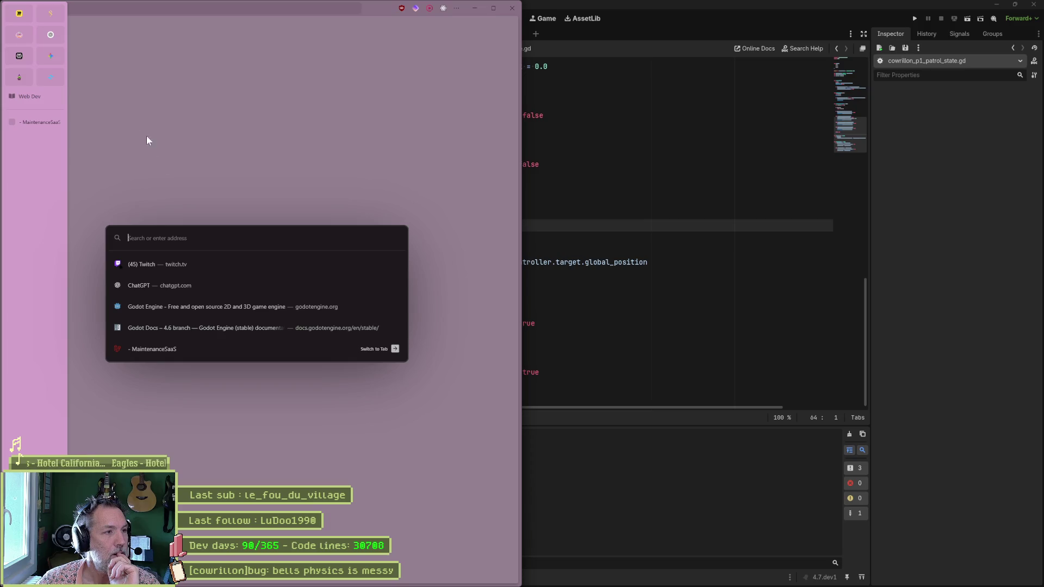
- Finish and send the Gemini question about a physics child whose parent moves via global_position
{"action": "left_click", "coordinate": [51, 77]}
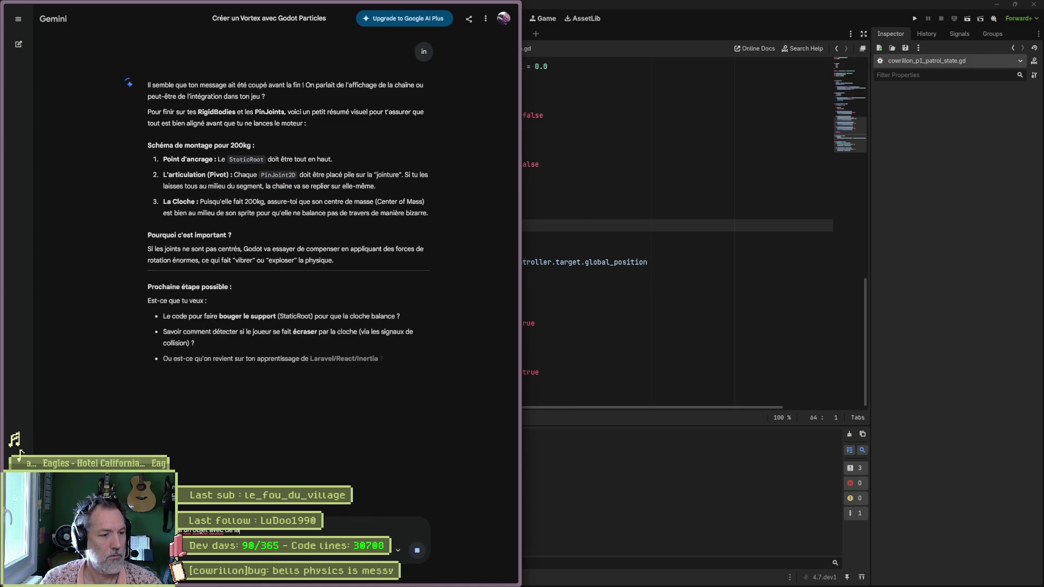
{"action": "type", "text": "physique qui est"}
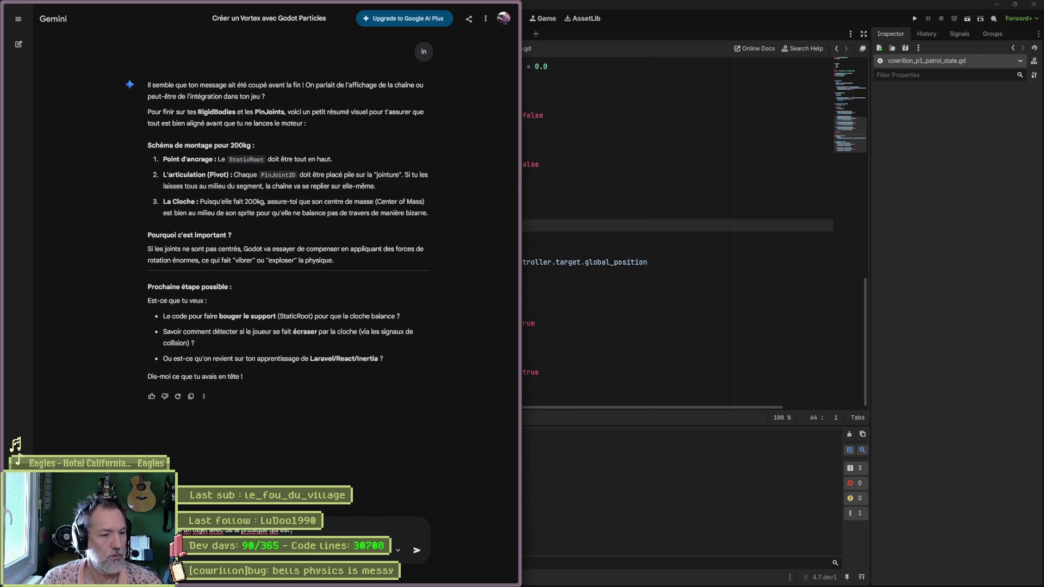
{"action": "type", "text": "objet"}
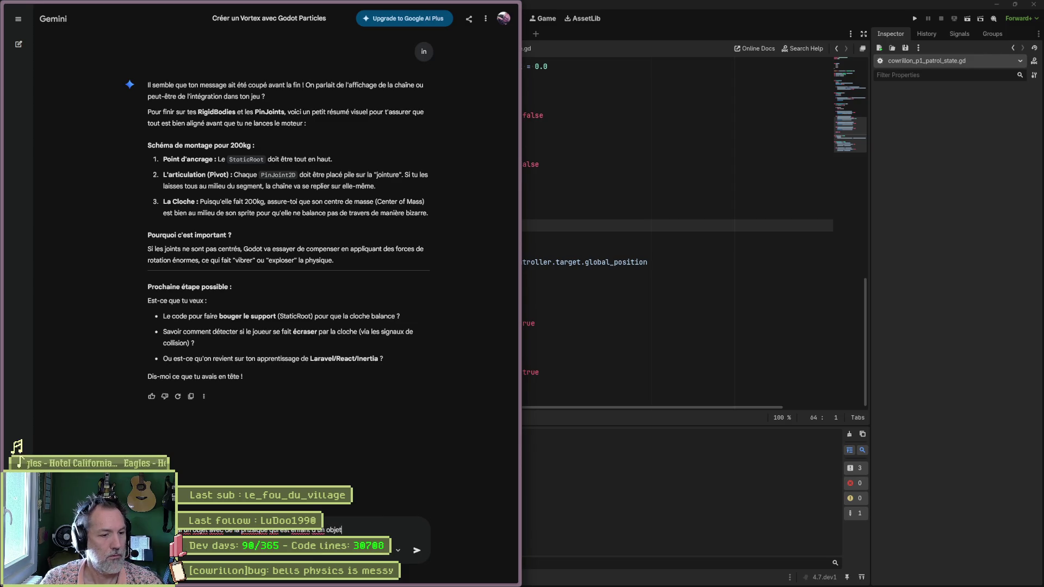
{"action": "key", "text": "BackSpace"}
{"action": "key", "text": "BackSpace"}
{"action": "type", "text": "que je bouge avec"}
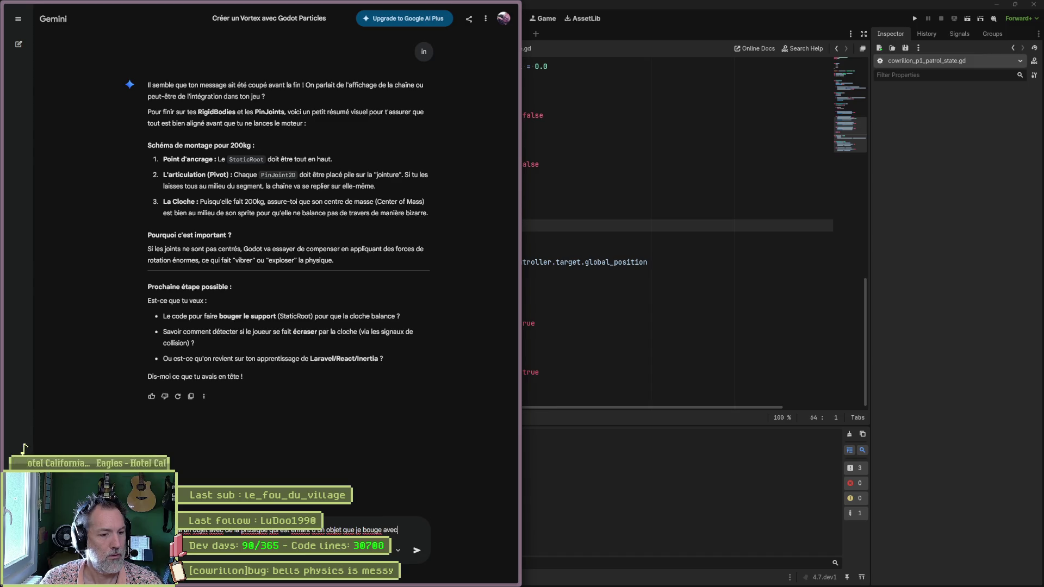
{"action": "type", "text": "isser"}
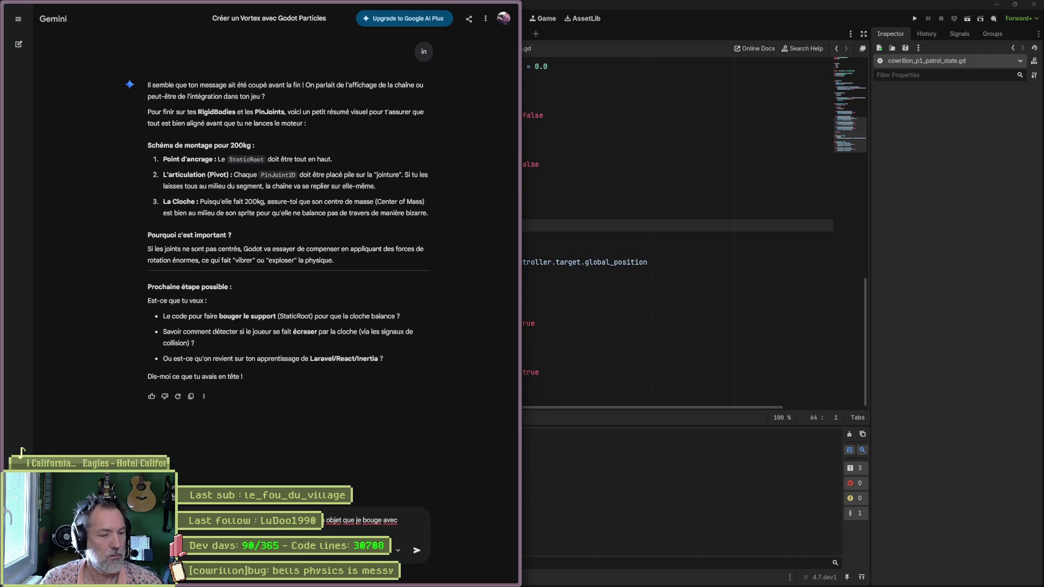
{"action": "type", "text": "n probleme ?"}
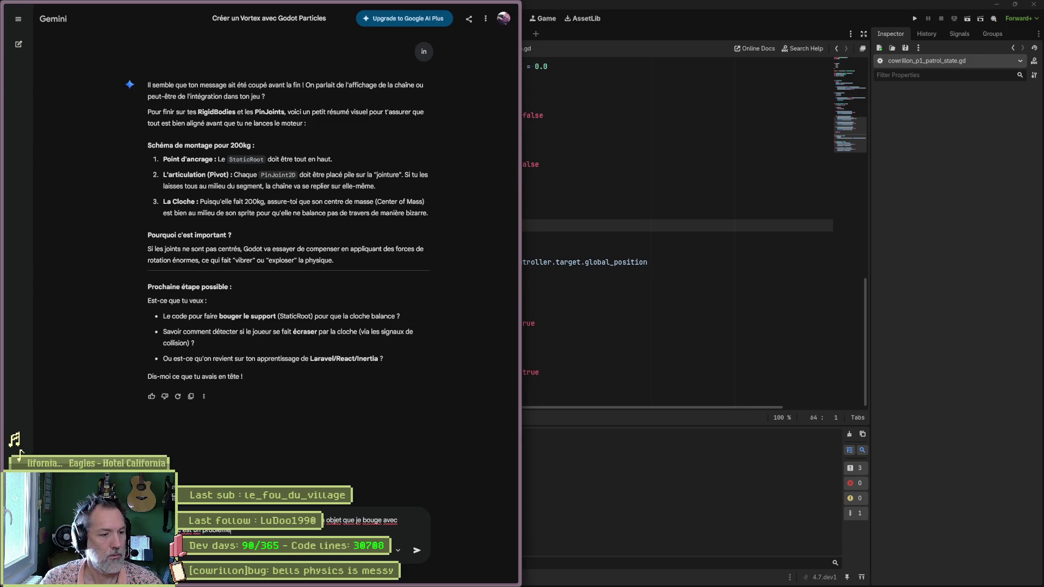
{"action": "key", "text": "Return"}
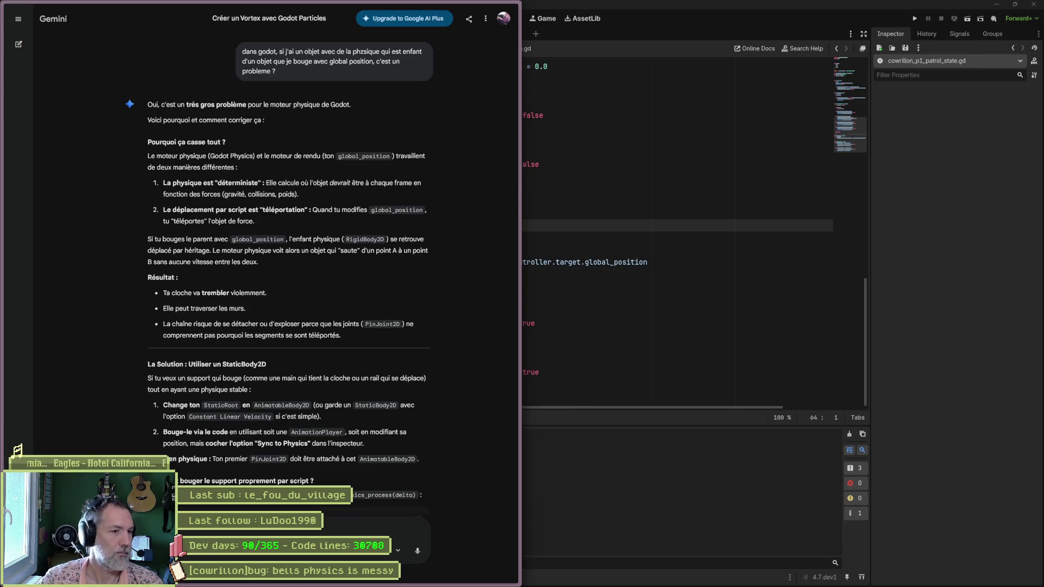
- Highlight line 67's global_position assignment, then read through Gemini's reply
{"action": "left_click", "coordinate": [615, 242]}
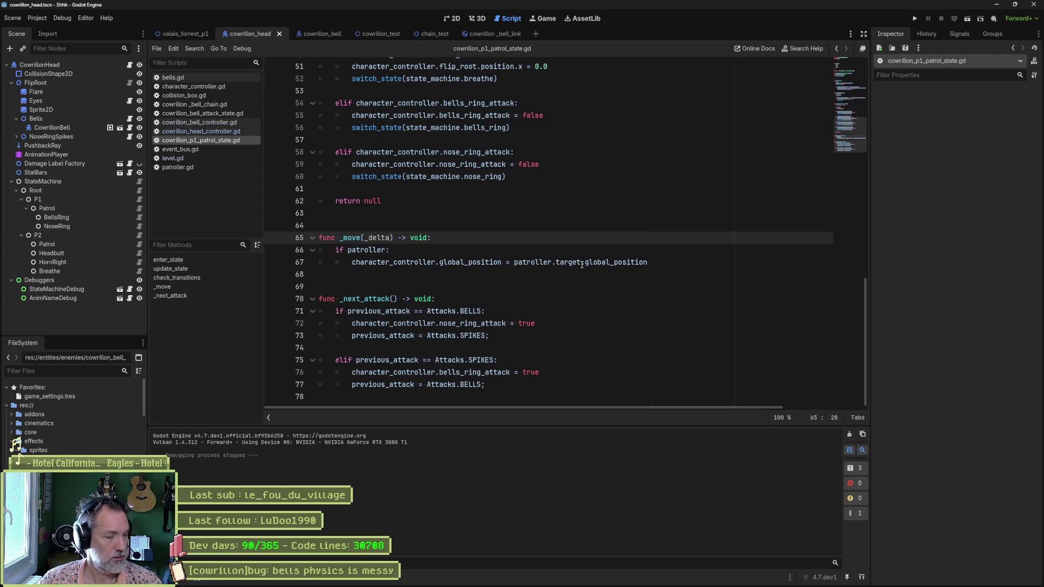
{"action": "mouse_move", "coordinate": [645, 263]}
{"action": "left_mouse_down"}
{"action": "mouse_move", "coordinate": [313, 250]}
{"action": "mouse_move", "coordinate": [313, 260]}
{"action": "left_mouse_up"}
{"action": "key", "text": "alt+Tab"}
{"action": "scroll", "coordinate": [308, 266], "scroll_direction": "down", "scroll_amount": 10}
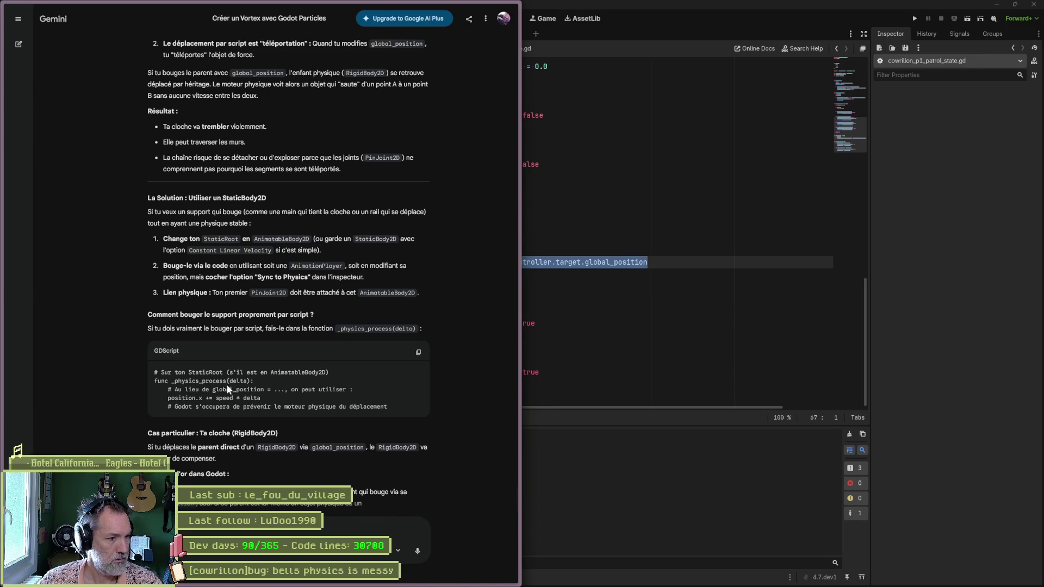
{"action": "scroll", "coordinate": [228, 388], "scroll_direction": "down", "scroll_amount": 1}
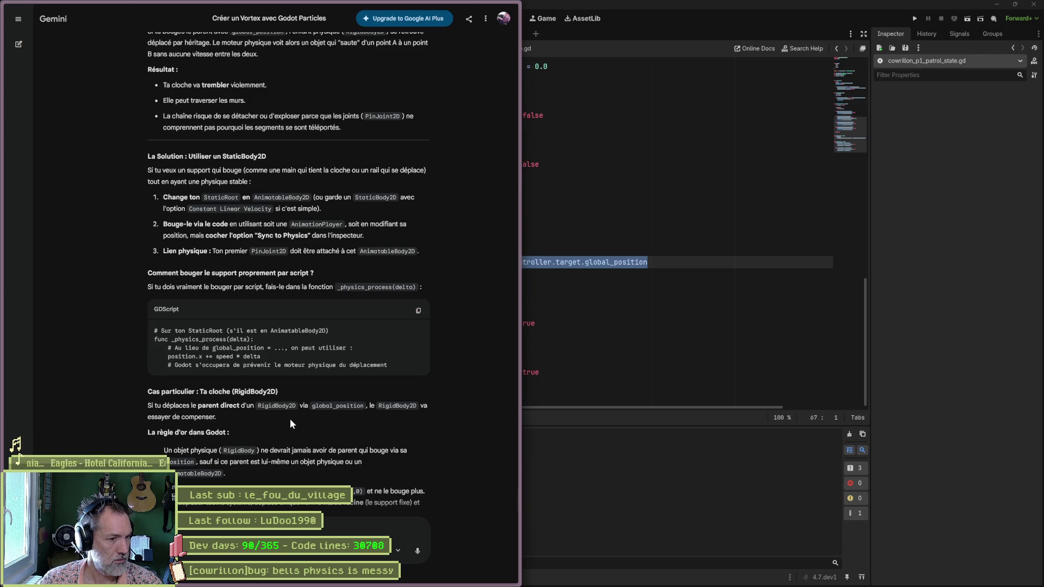
{"action": "scroll", "coordinate": [246, 429], "scroll_direction": "down", "scroll_amount": 1}
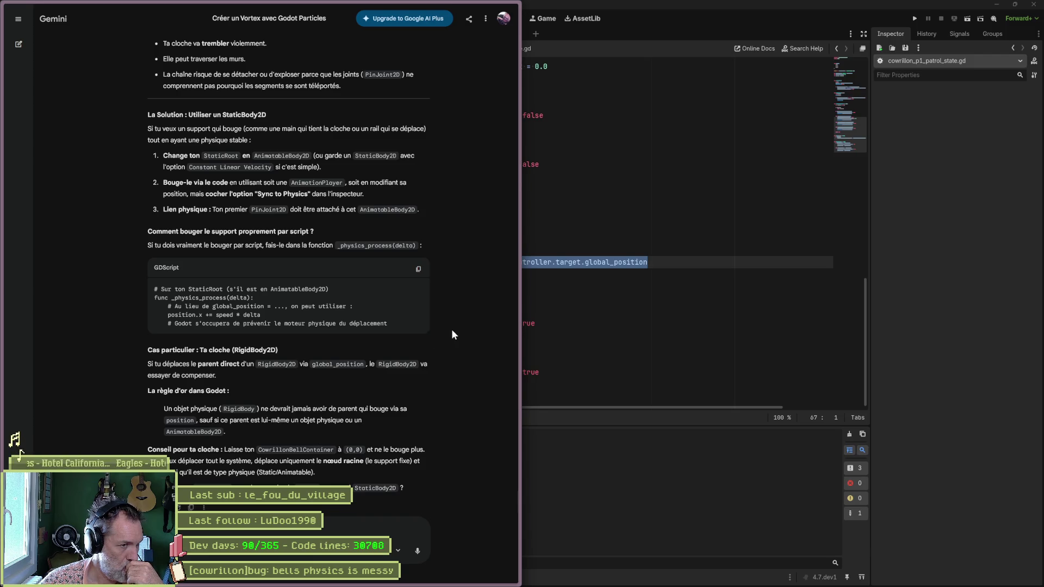
- Return to the patrol-state script with the caret on the _move function
{"action": "left_click", "coordinate": [571, 254]}
{"action": "left_click", "coordinate": [360, 237]}
{"action": "scroll", "coordinate": [384, 323], "scroll_direction": "up", "scroll_amount": 6}
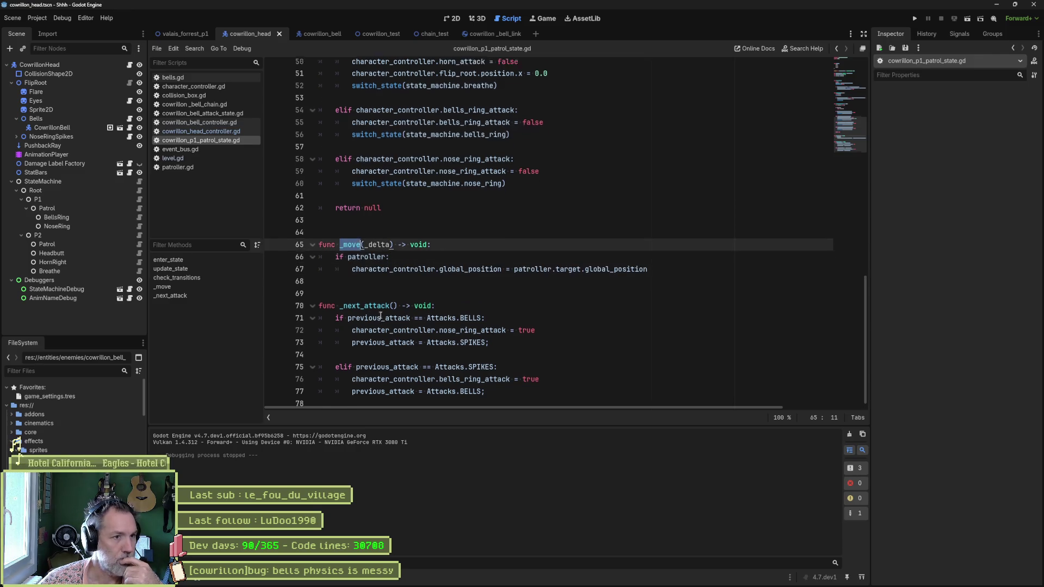
- Follow update_state to its parent definition in state.gd and inspect it
{"action": "scroll", "coordinate": [384, 323], "scroll_direction": "up", "scroll_amount": 5}
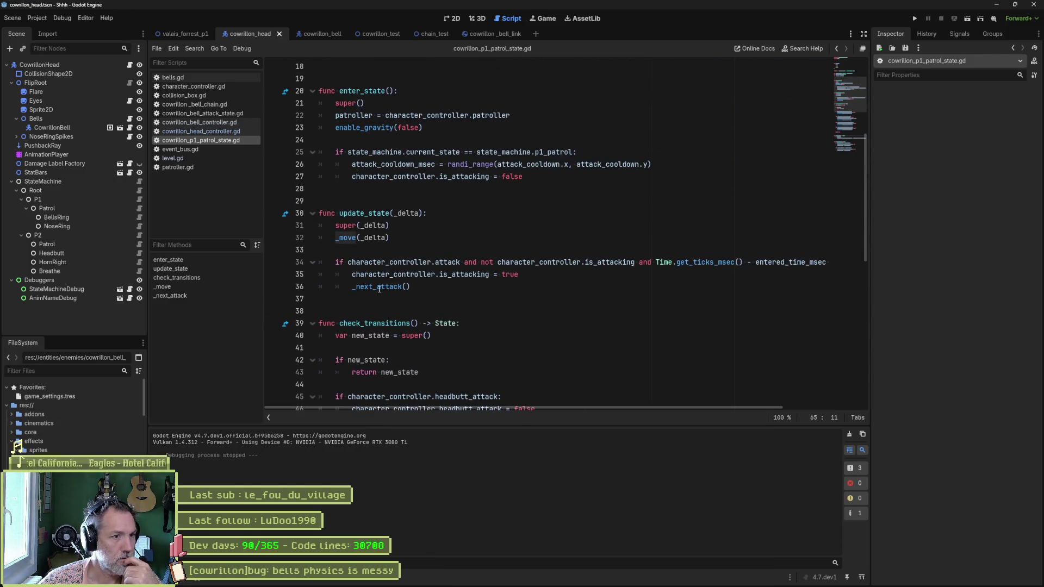
{"action": "mouse_move", "coordinate": [363, 215]}
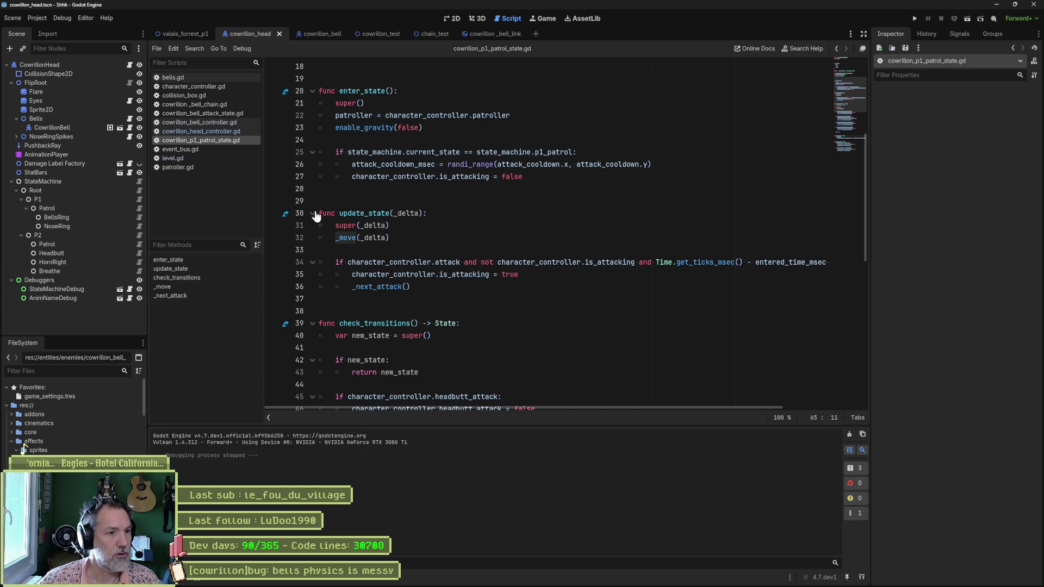
{"action": "left_click", "coordinate": [285, 213]}
{"action": "scroll", "coordinate": [408, 222], "scroll_direction": "up", "scroll_amount": 3}
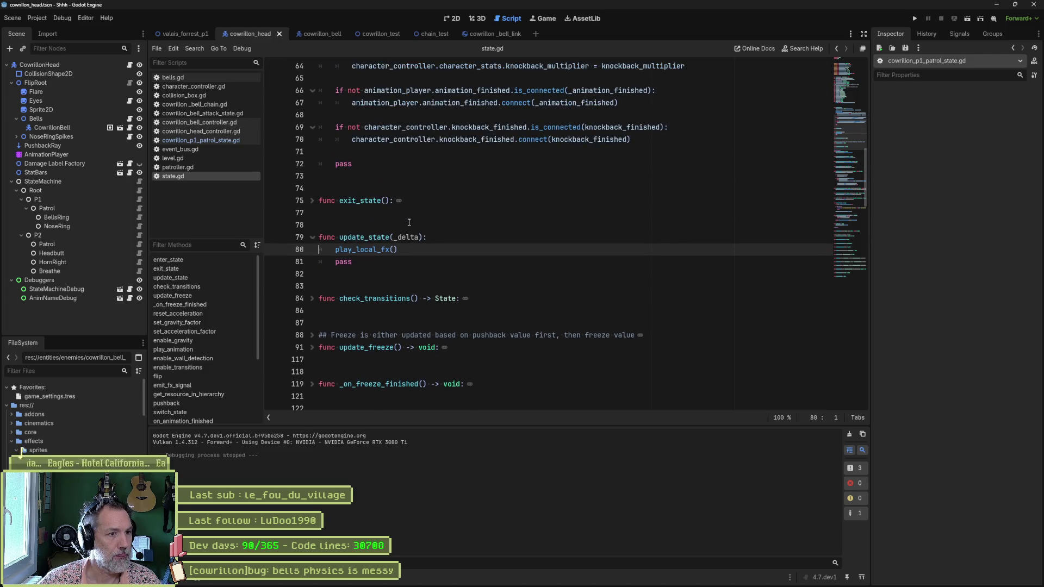
{"action": "double_click", "coordinate": [353, 235]}
{"action": "scroll", "coordinate": [316, 326], "scroll_direction": "up", "scroll_amount": 5}
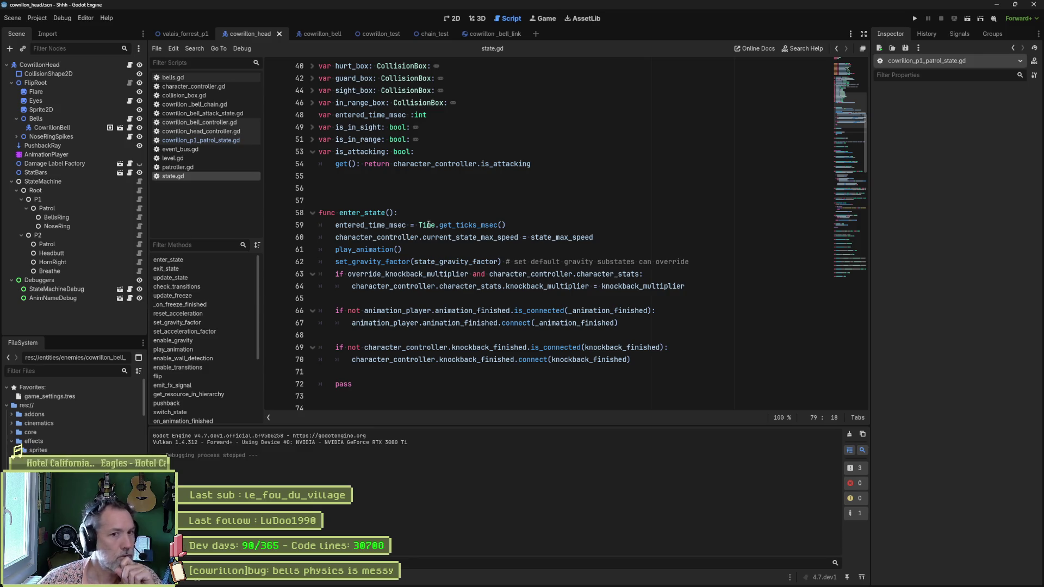
{"action": "scroll", "coordinate": [366, 90], "scroll_direction": "up", "scroll_amount": 10}
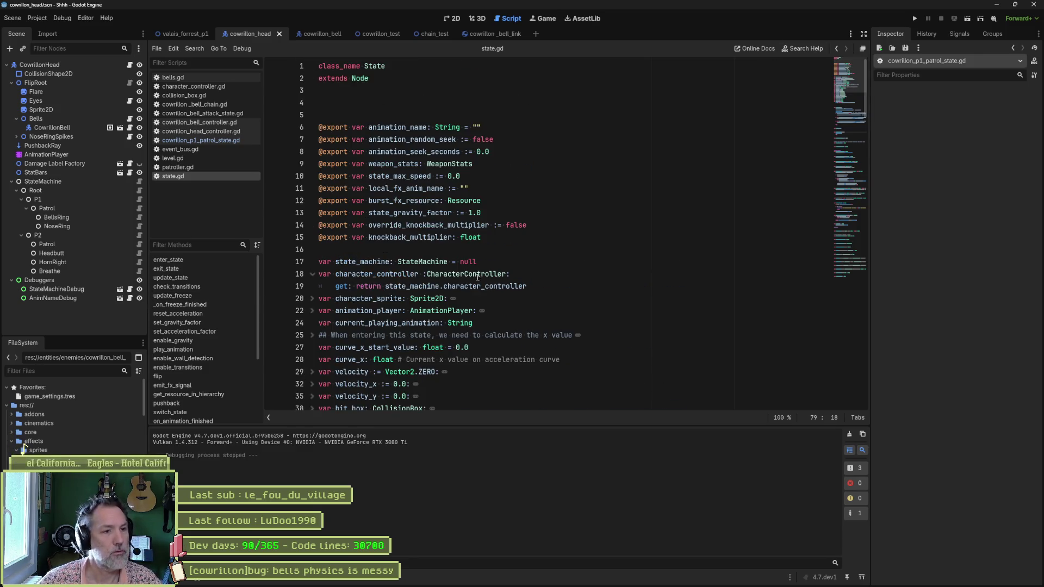
{"action": "scroll", "coordinate": [549, 291], "scroll_direction": "down", "scroll_amount": 15}
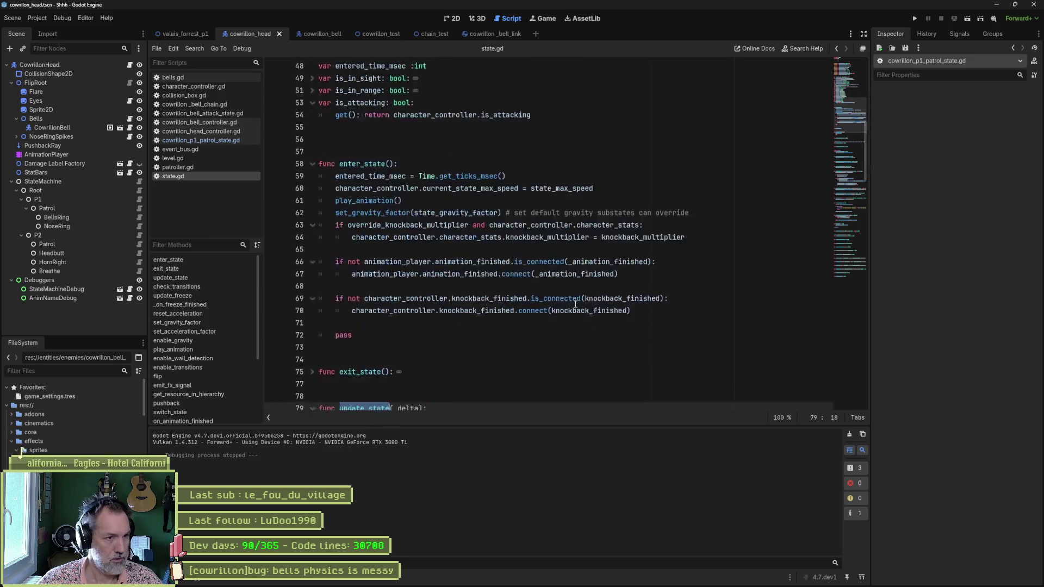
{"action": "scroll", "coordinate": [565, 299], "scroll_direction": "down", "scroll_amount": 5}
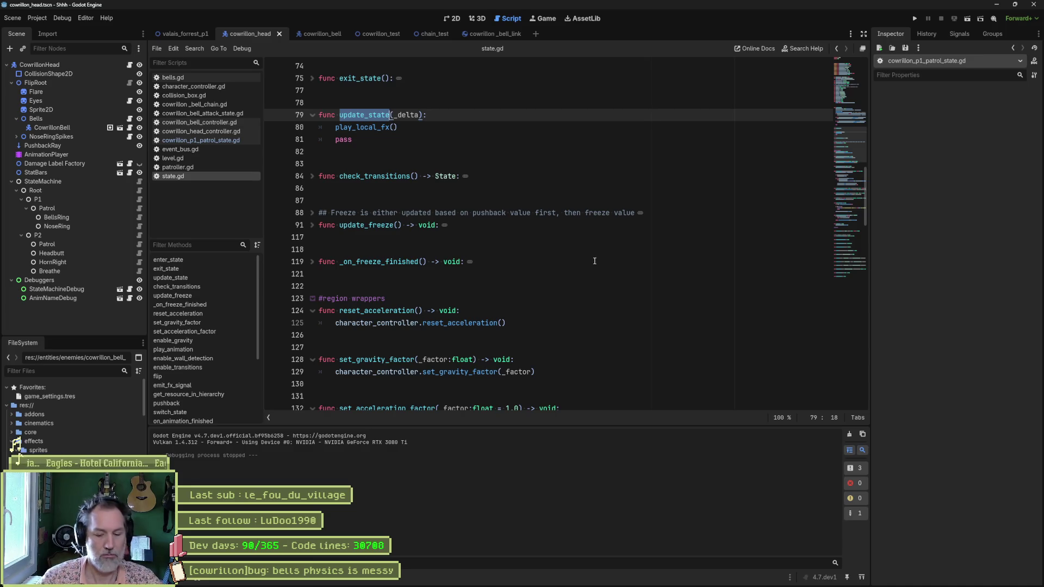
- Quick-open state_machine.gd to inspect its _process, then switch to the valais_forrest_p1 level
{"action": "key", "text": "alt+shift+o"}
{"action": "type", "text": "state_machin.g"}
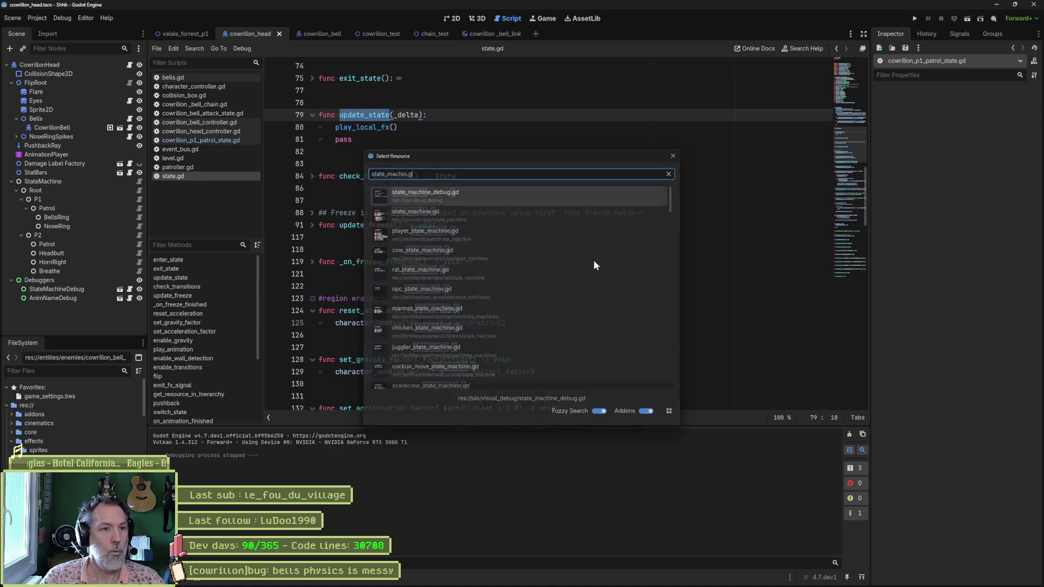
{"action": "key", "text": "Return"}
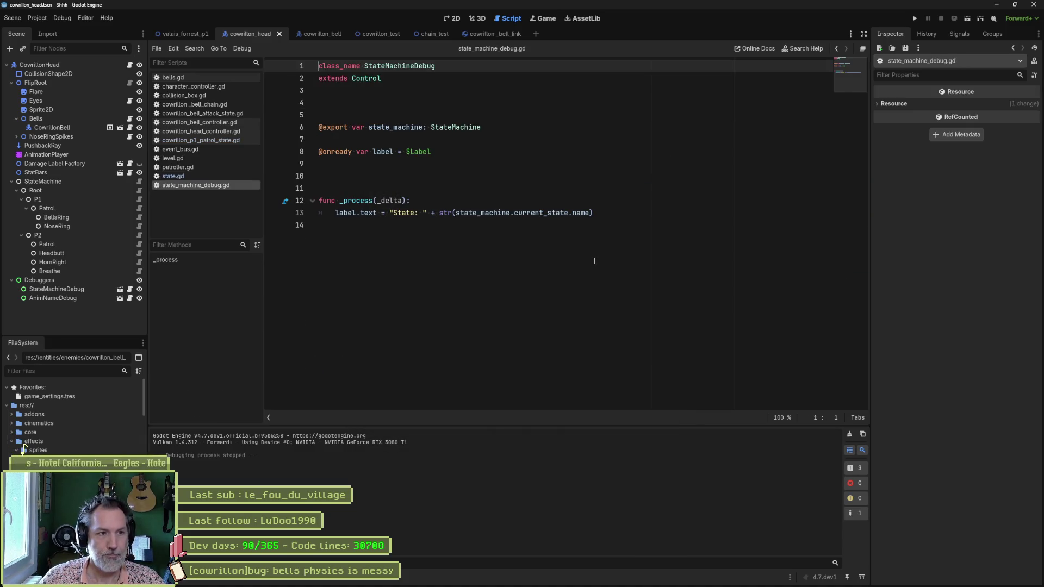
{"action": "key", "text": "alt+Left"}
{"action": "key", "text": "alt+shift+o"}
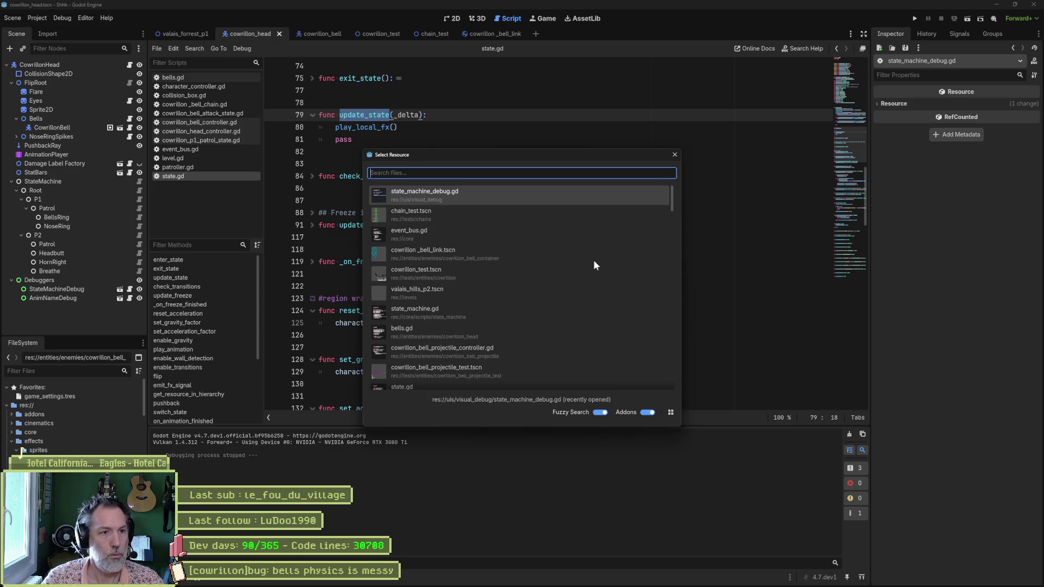
{"action": "type", "text": "state_machine.g"}
{"action": "key", "text": "Return"}
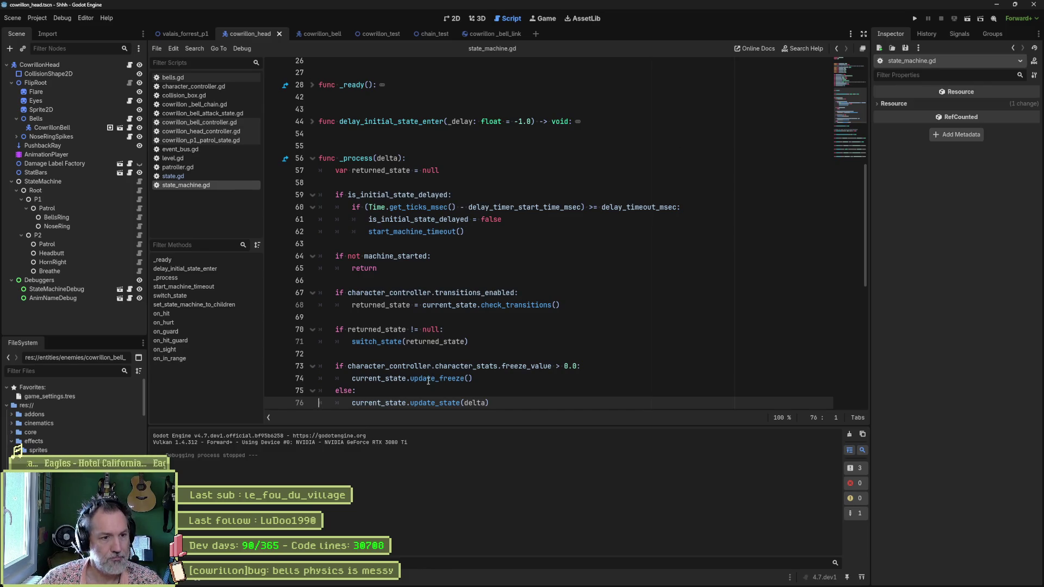
{"action": "double_click", "coordinate": [357, 158]}
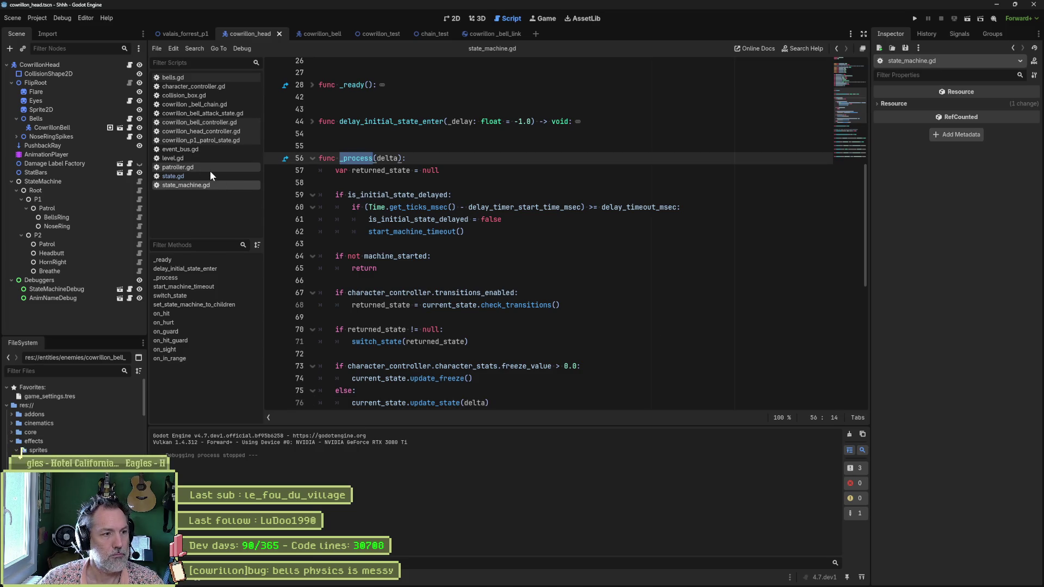
{"action": "left_click", "coordinate": [190, 34]}
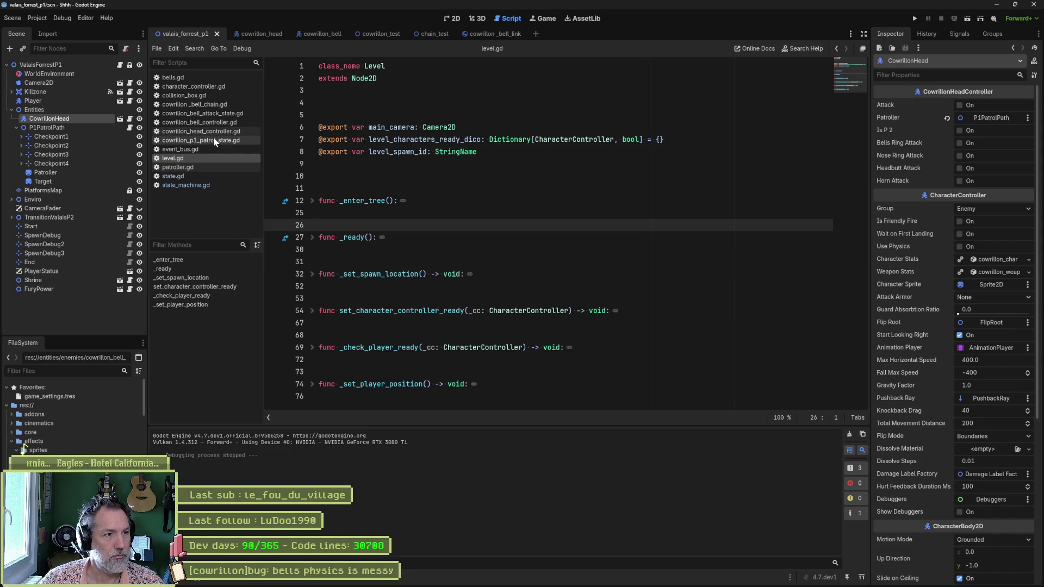
- Comment out _move(_delta) on line 32 of cowrillon_p1_patrol_state.gd and run the scene with F6
{"action": "left_click", "coordinate": [222, 114]}
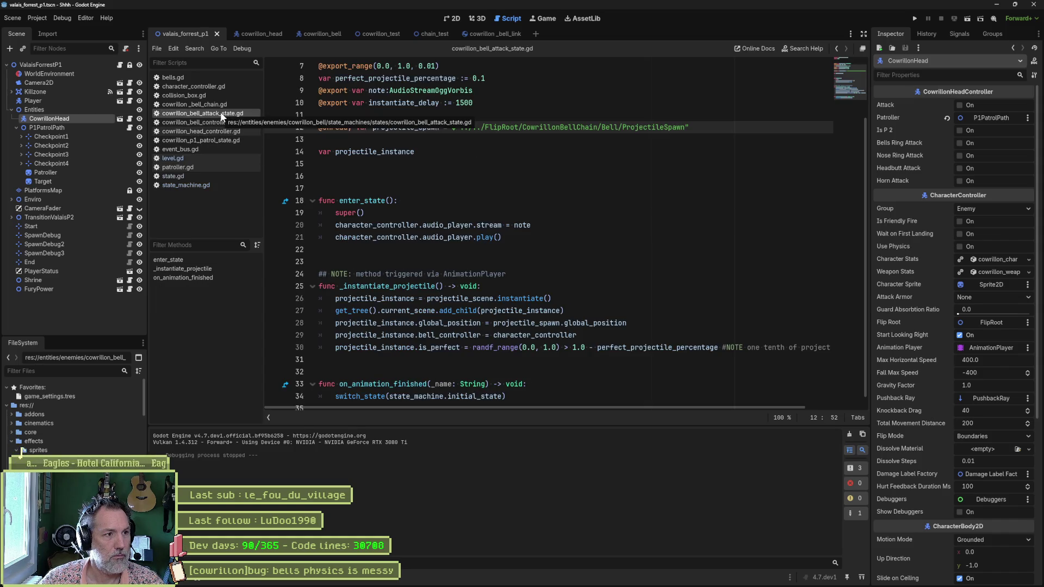
{"action": "left_click", "coordinate": [230, 140]}
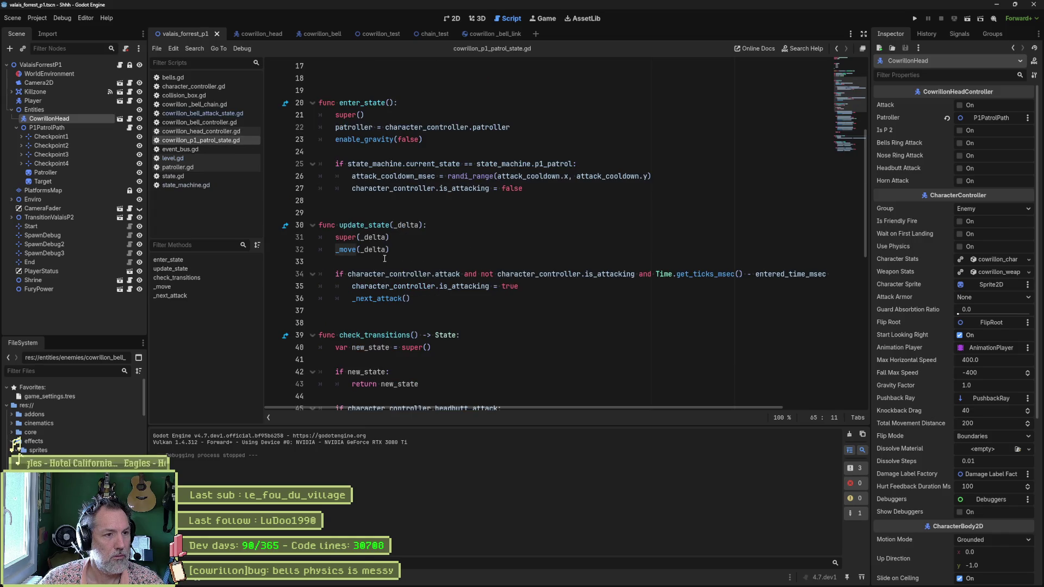
{"action": "left_click", "coordinate": [338, 252]}
{"action": "type", "text": "#"}
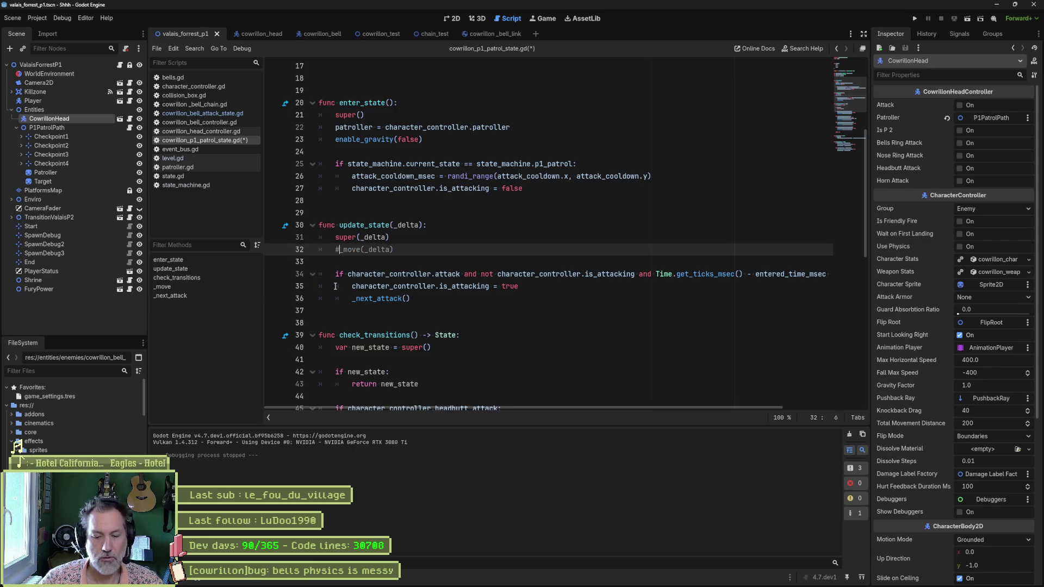
{"action": "key", "text": "F6"}
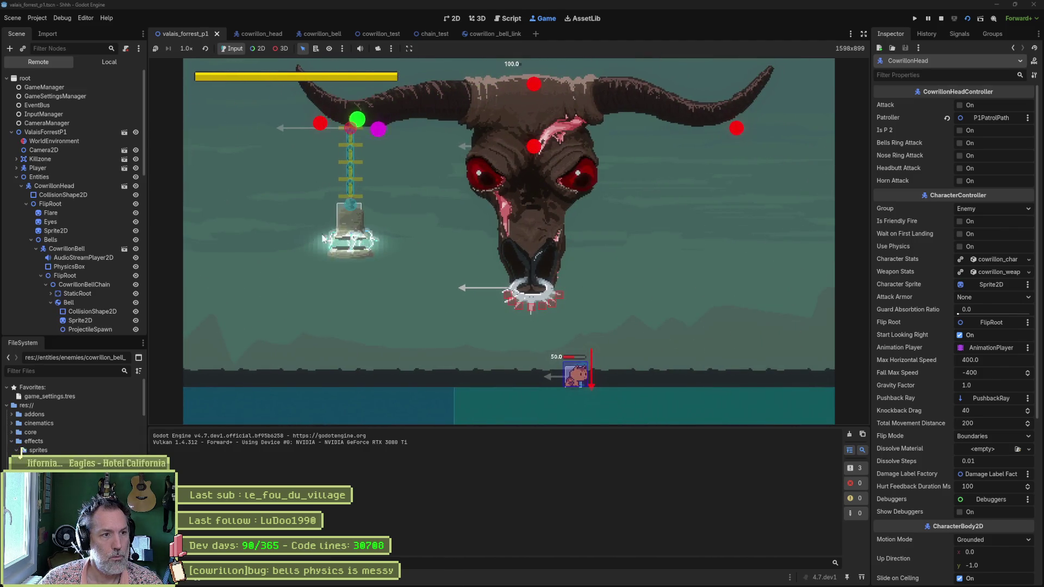
- Inspect CowrillonHead and nudge the boss in the running game, then stop it and restore _move(_delta)
{"action": "left_click", "coordinate": [54, 186]}
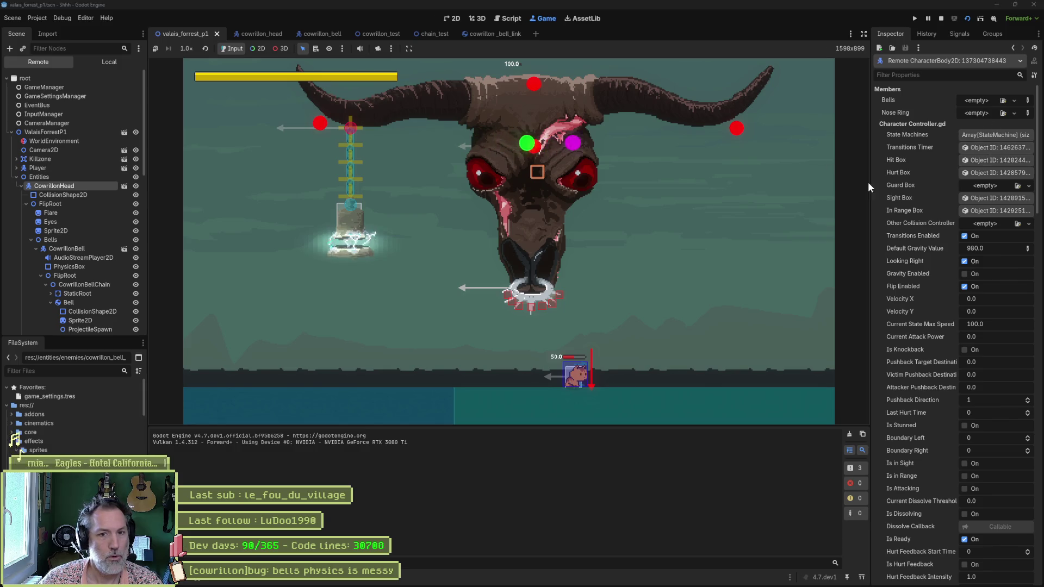
{"action": "scroll", "coordinate": [923, 332], "scroll_direction": "down", "scroll_amount": 10}
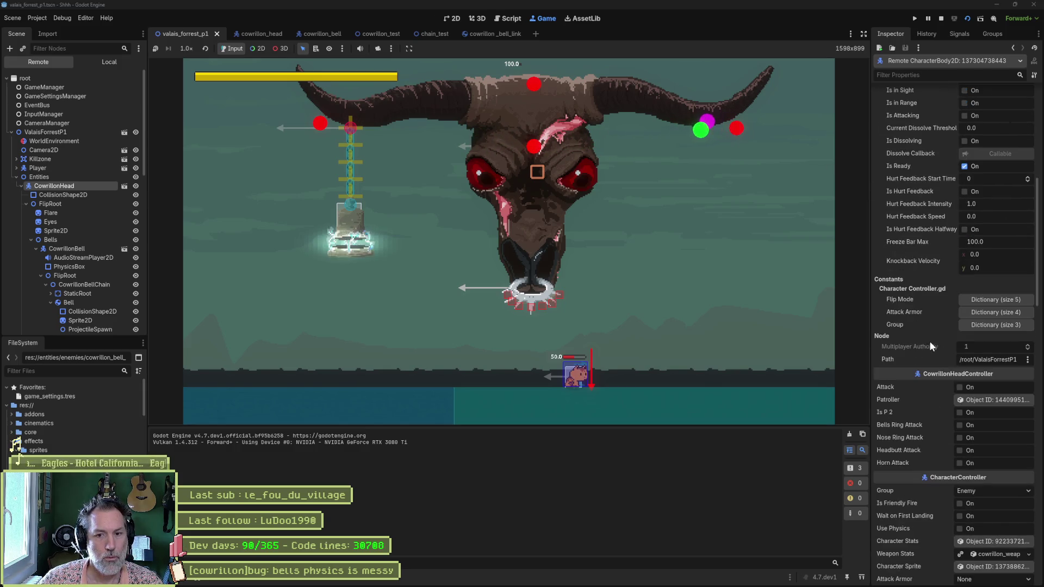
{"action": "scroll", "coordinate": [927, 341], "scroll_direction": "down", "scroll_amount": 10}
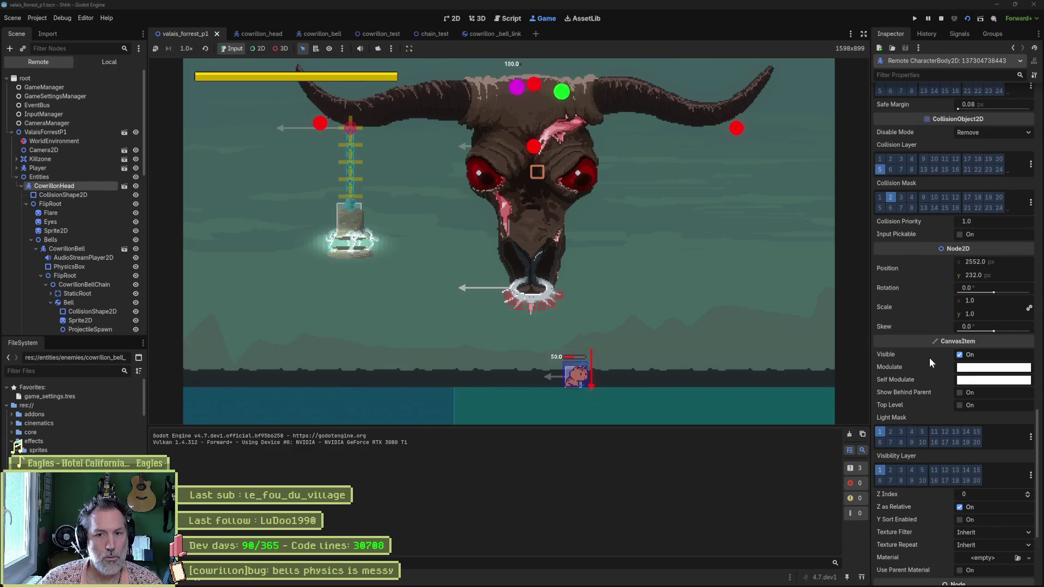
{"action": "left_click_drag", "start_coordinate": [1006, 263], "coordinate": [1003, 263]}
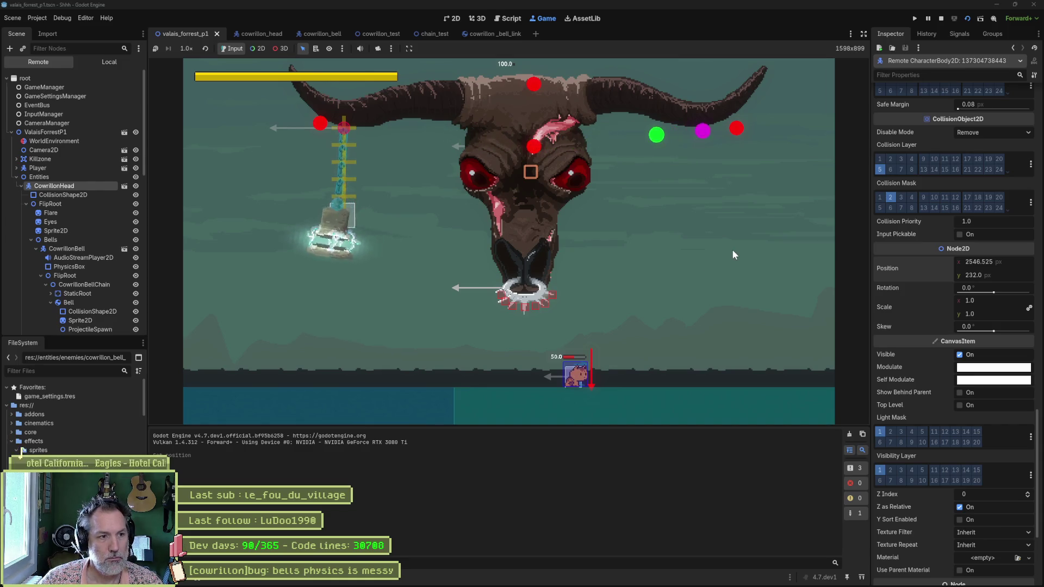
{"action": "key", "text": "F8"}
{"action": "key", "text": "BackSpace"}
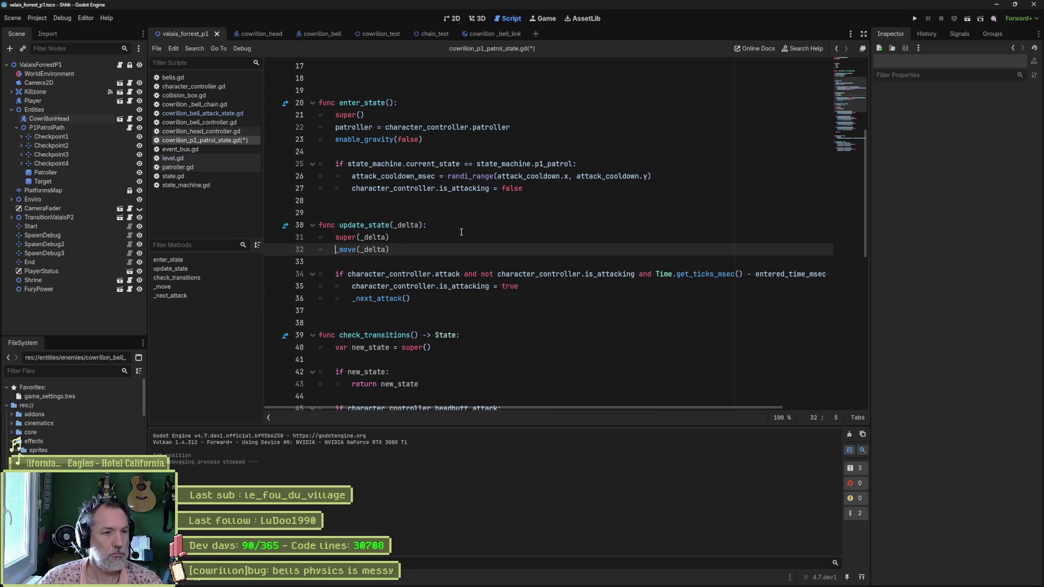
- Add a _physics_process(_delta) function containing the _move(_delta) call in the patrol state script
{"action": "left_click", "coordinate": [427, 213]}
{"action": "type", "text": "func "}
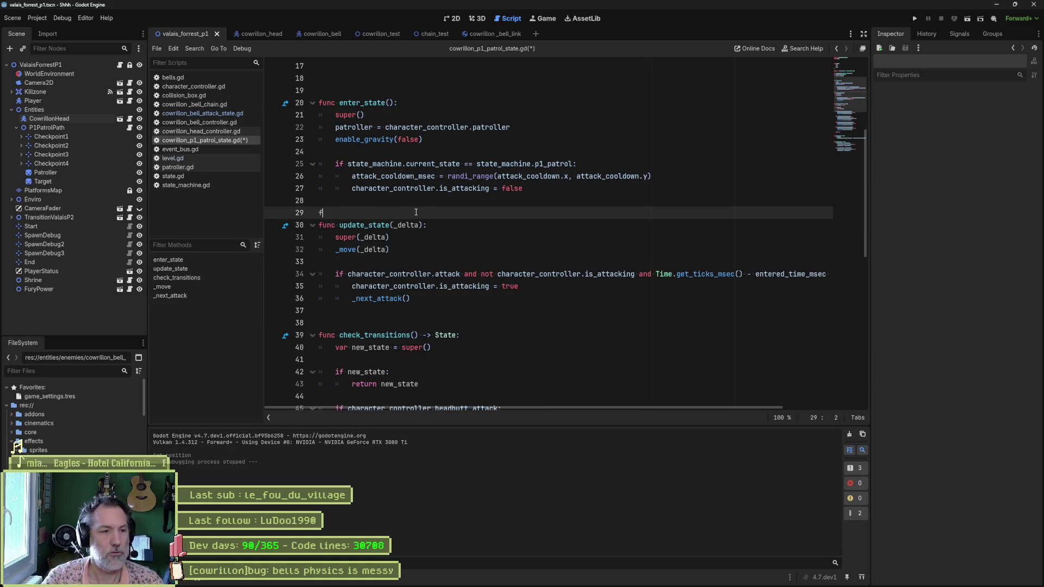
{"action": "type", "text": "_pr"}
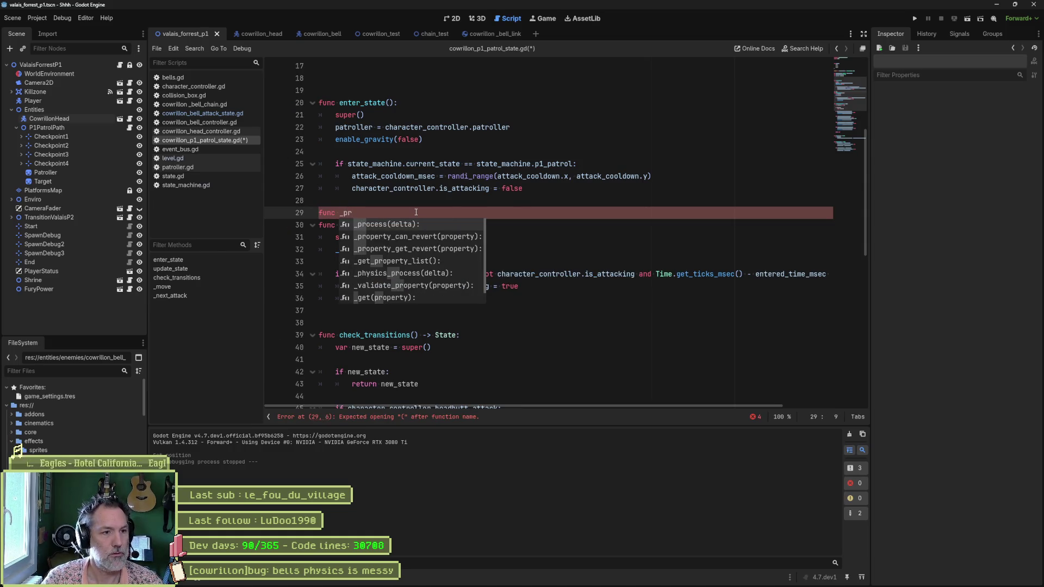
{"action": "key", "text": "Down"}
{"action": "key", "text": "Down"}
{"action": "key", "text": "Down"}
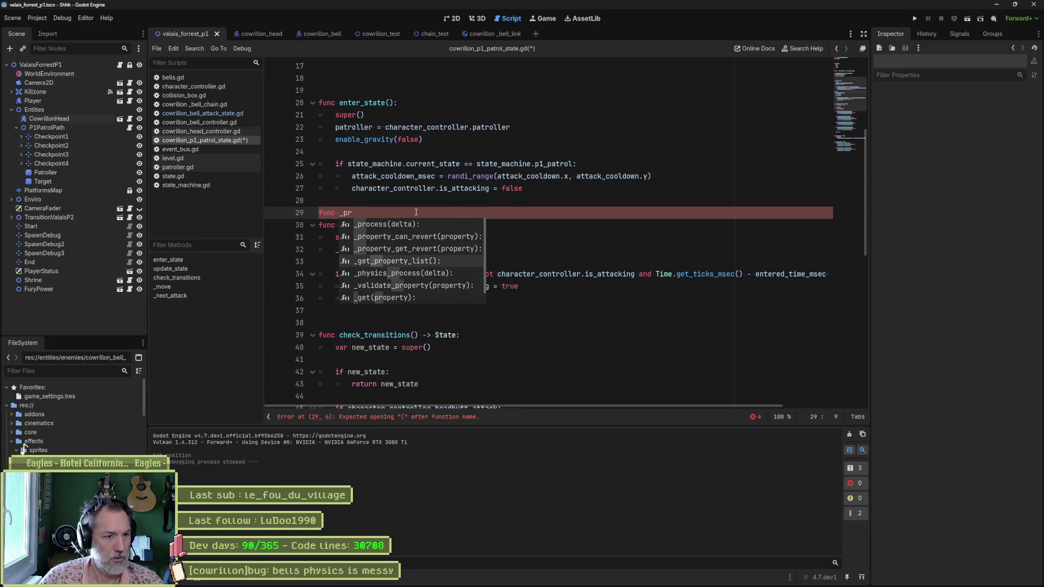
{"action": "key", "text": "Return"}
{"action": "key", "text": "Return"}
{"action": "key", "text": "Down"}
{"action": "key", "text": "Down"}
{"action": "key", "text": "Down"}
{"action": "key", "text": "alt+Up"}
{"action": "key", "text": "alt+Up"}
{"action": "key", "text": "alt+Up"}
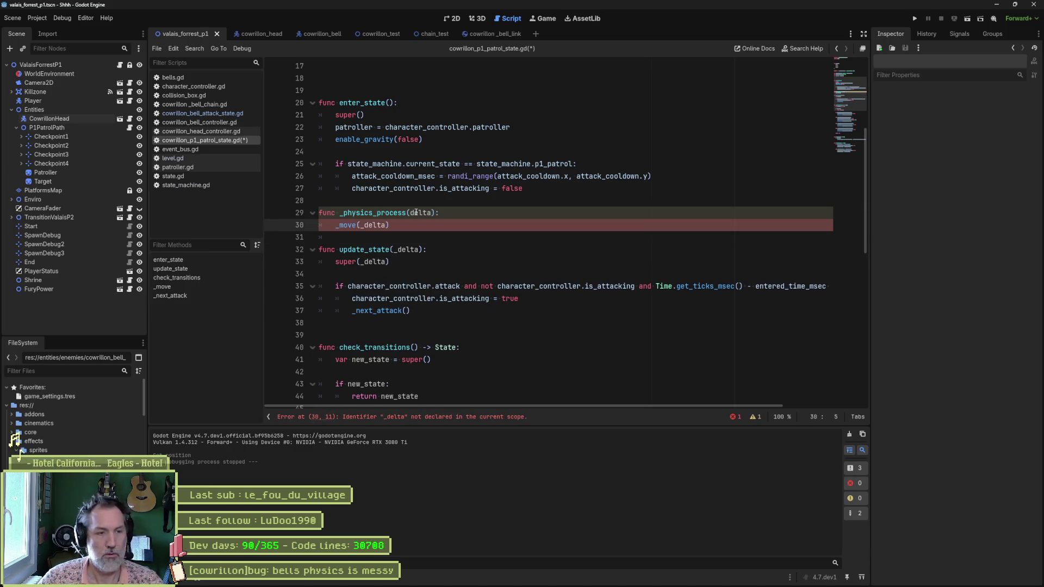
{"action": "left_click", "coordinate": [412, 213]}
{"action": "type", "text": "_"}
- Test-run the level, then open the cowrillon_bell scene and select the Bell rigid body
{"action": "key", "text": "F6"}
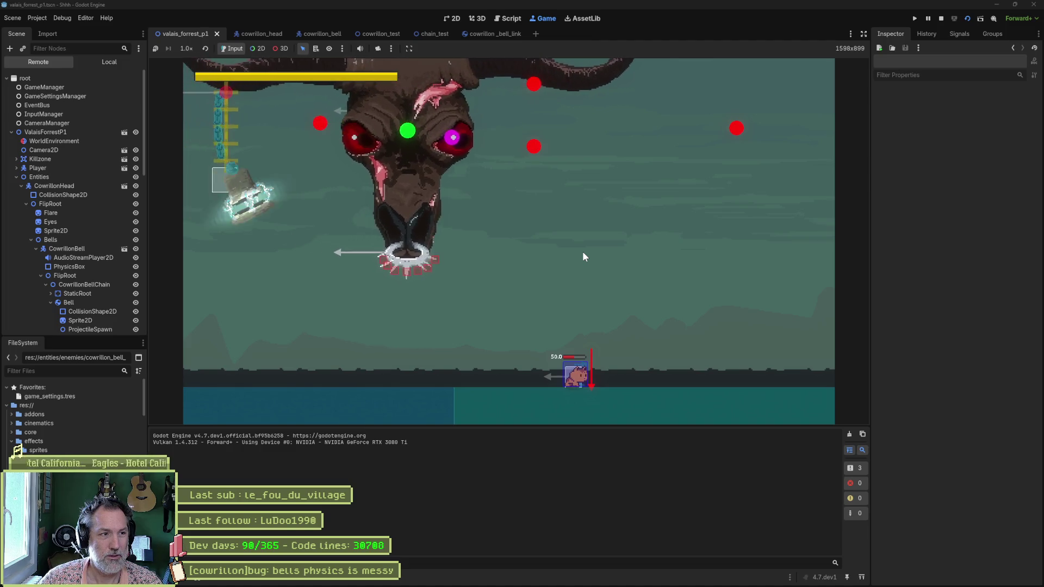
{"action": "key", "text": "F8"}
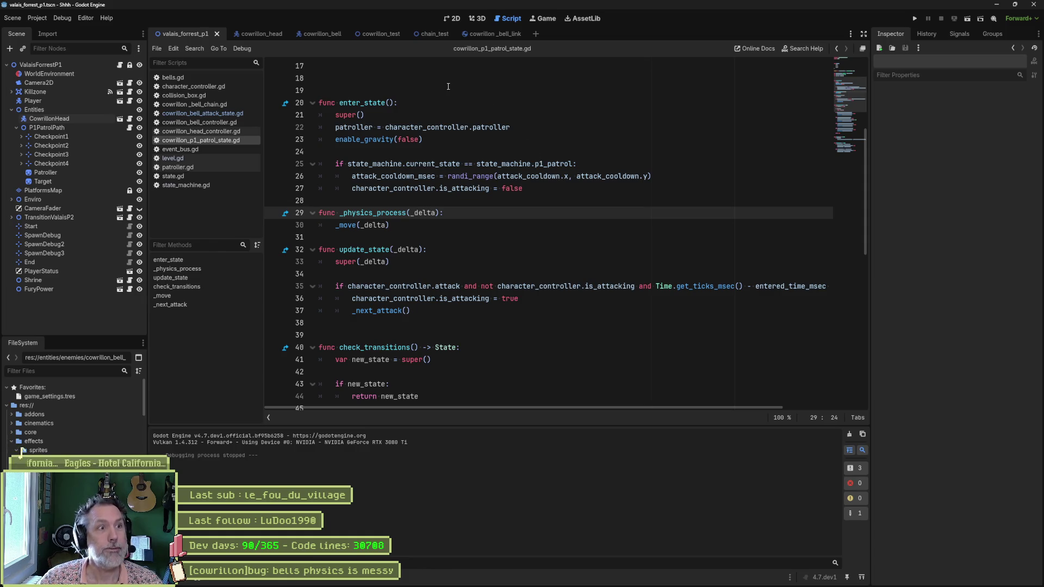
{"action": "left_click", "coordinate": [302, 34]}
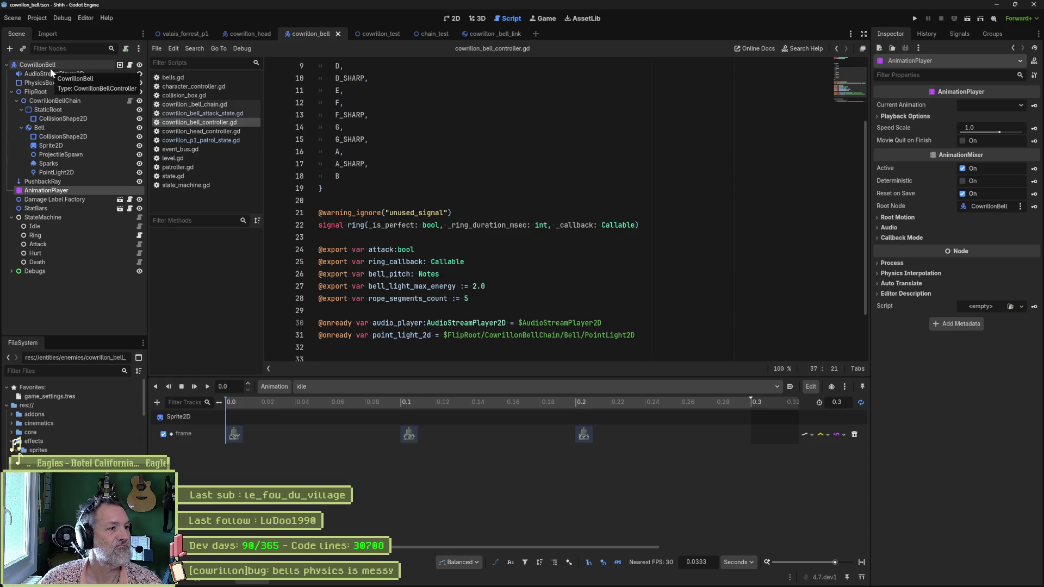
{"action": "left_click", "coordinate": [60, 128]}
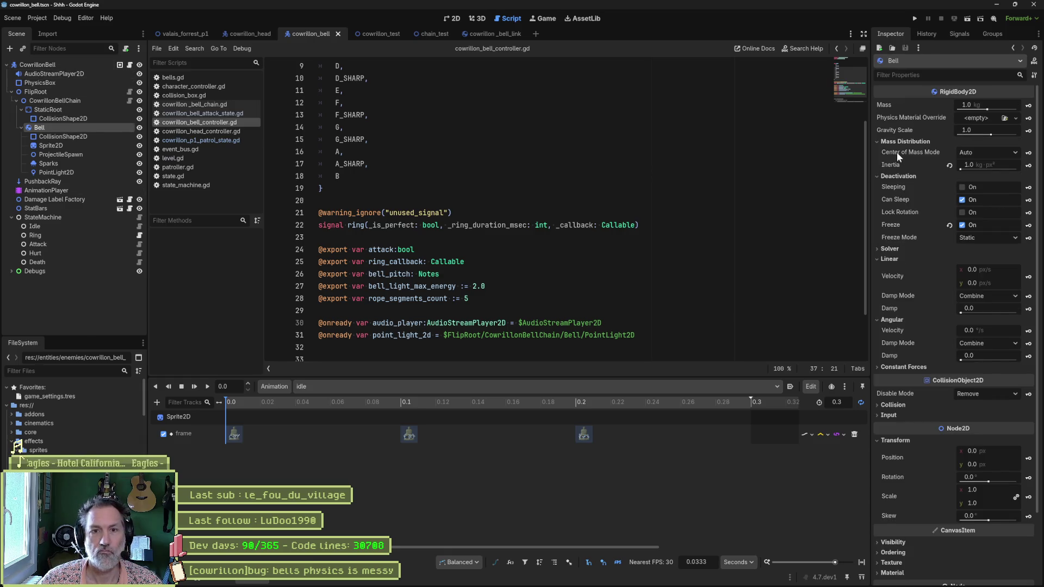
- Set the Bell's Inertia to 2.0 and Linear Damp to 1.0 in the Inspector
{"action": "left_click_drag", "start_coordinate": [1000, 163], "coordinate": [1012, 164]}
{"action": "left_click", "coordinate": [701, 294]}
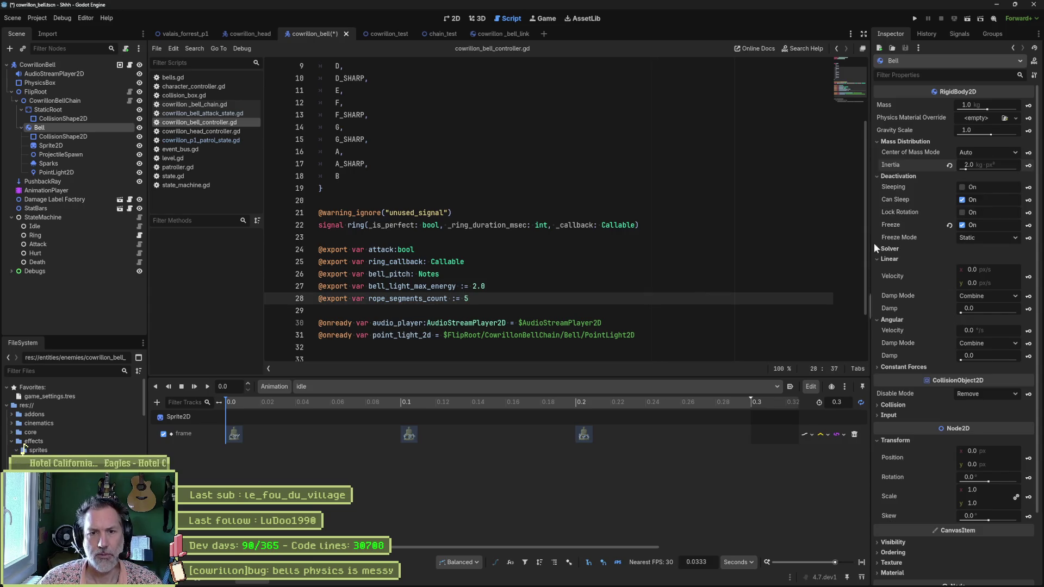
{"action": "left_click", "coordinate": [984, 308]}
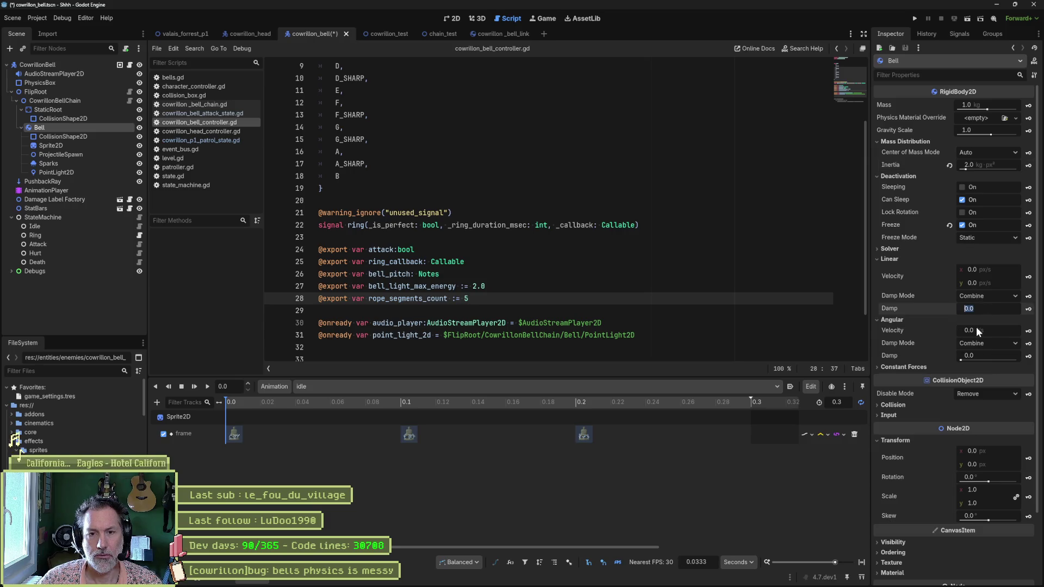
{"action": "type", "text": "1"}
{"action": "key", "text": "Return"}
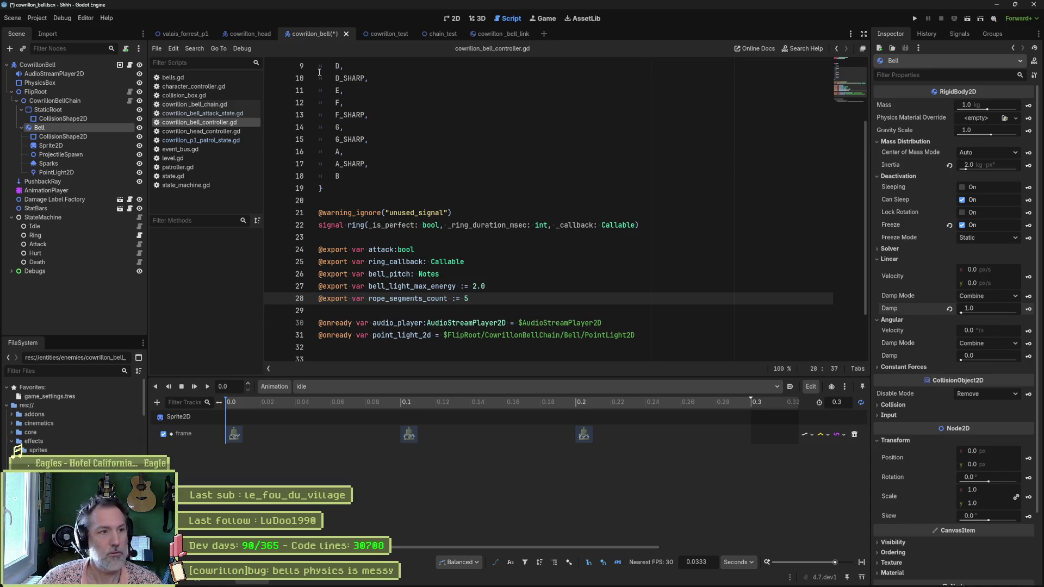
- Run the valais_forrest_p1 level to test the bell swing, then stop it
{"action": "left_click", "coordinate": [184, 33]}
{"action": "key", "text": "F6"}
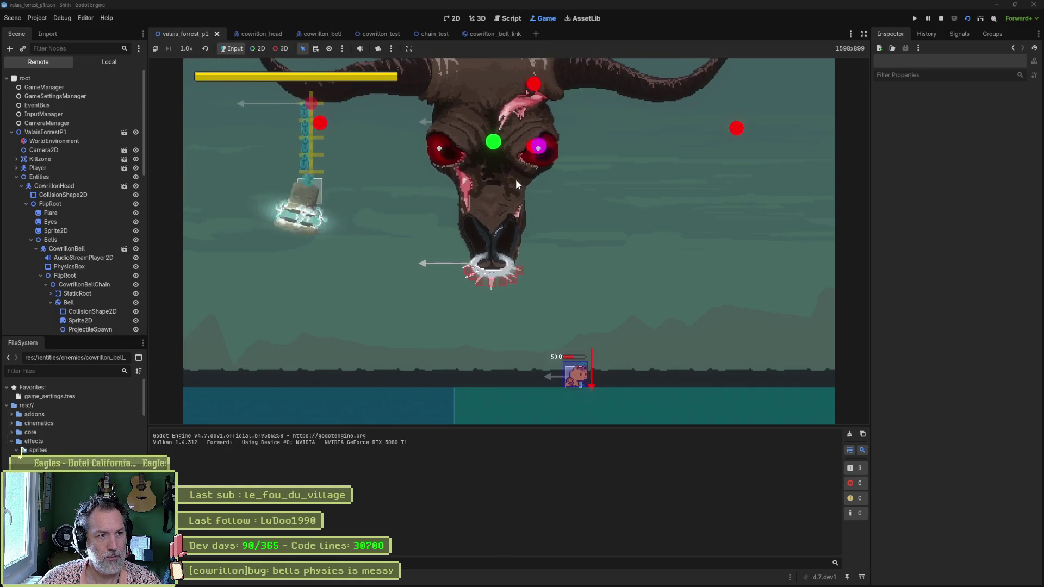
{"action": "key", "text": "F8"}
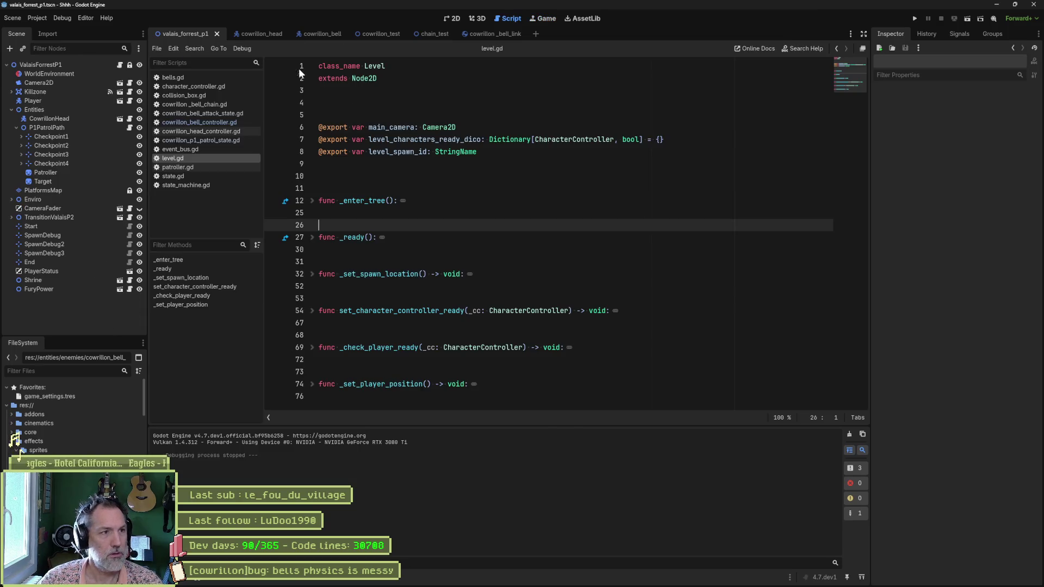
- Open the cowrillon_bell scene and inspect its nodes, including PhysicsBox and the FlipRoot branch
{"action": "left_click", "coordinate": [456, 18]}
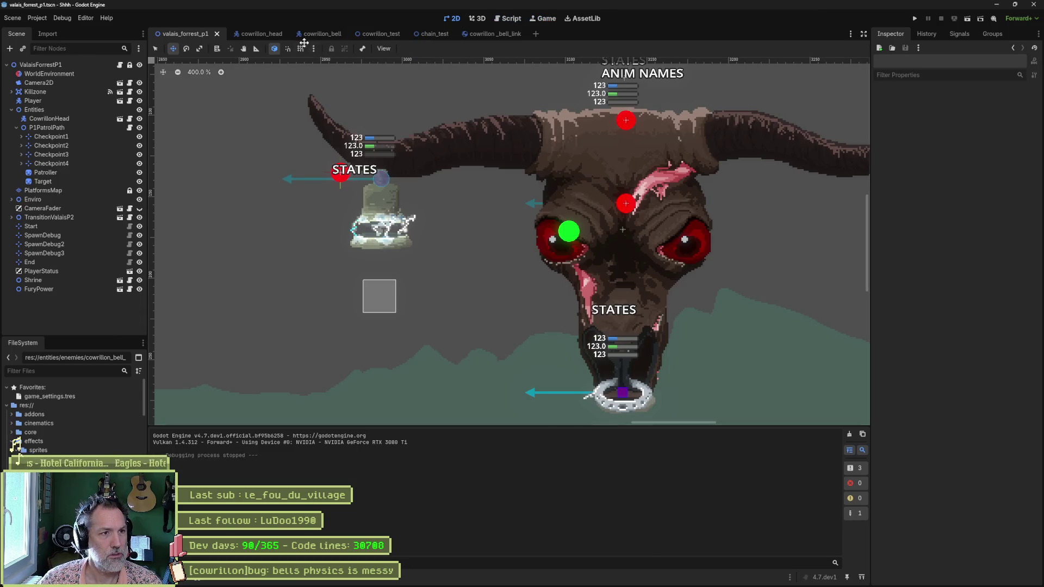
{"action": "left_click", "coordinate": [321, 34]}
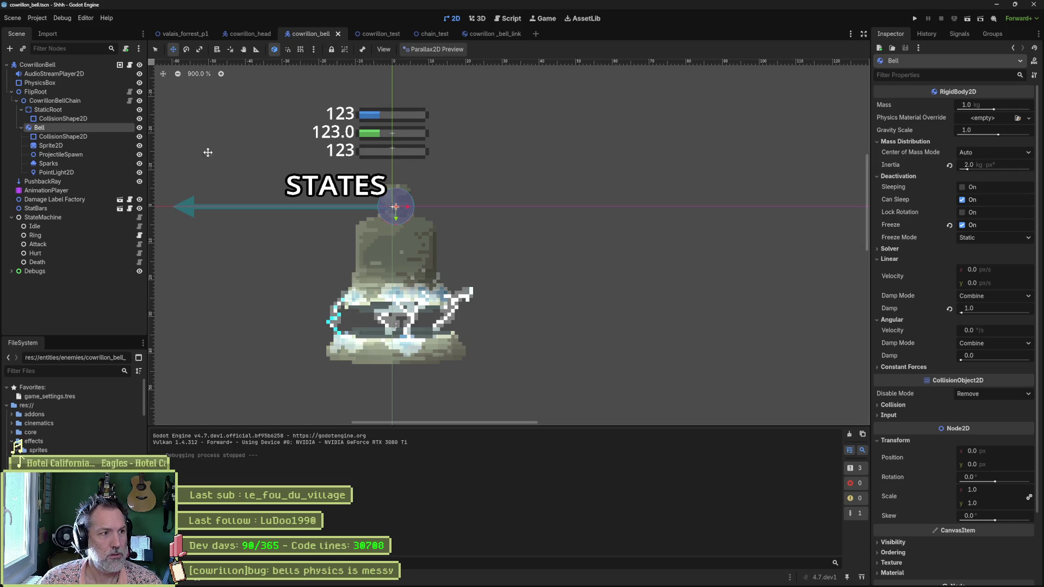
{"action": "left_click", "coordinate": [52, 83]}
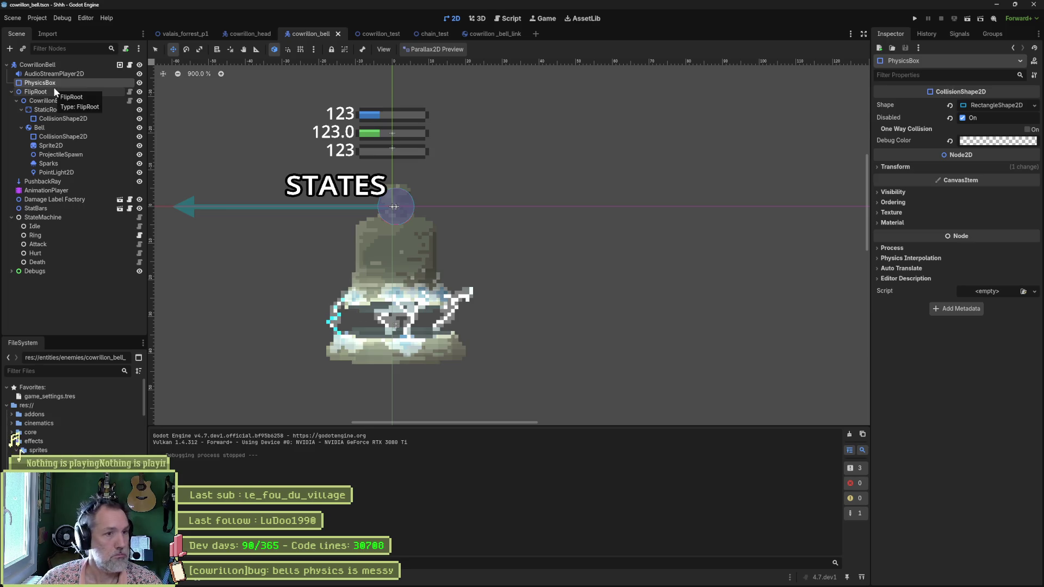
{"action": "key", "text": "q"}
{"action": "left_click", "coordinate": [397, 211]}
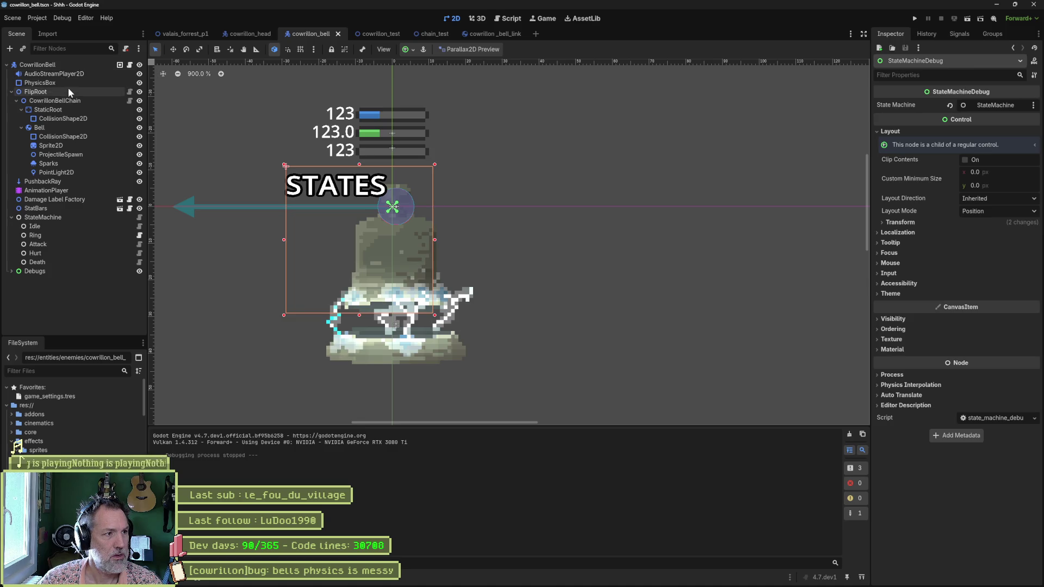
{"action": "left_click", "coordinate": [139, 91]}
{"action": "left_click", "coordinate": [138, 91]}
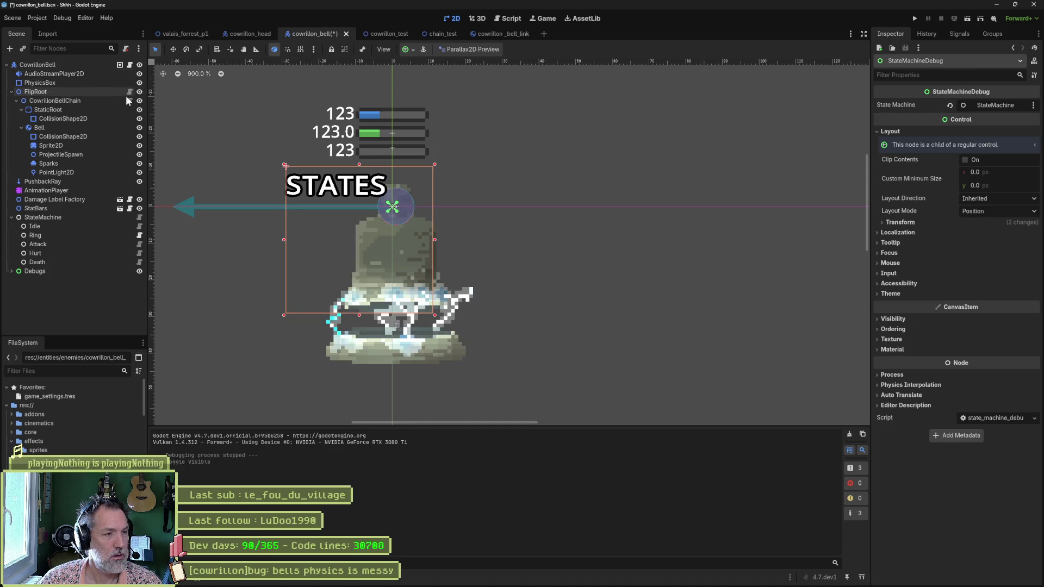
- Revert CowrillonBellChain's x position from 1.0 to 0.0 and save the cowrillon_bell scene
{"action": "left_click", "coordinate": [113, 101]}
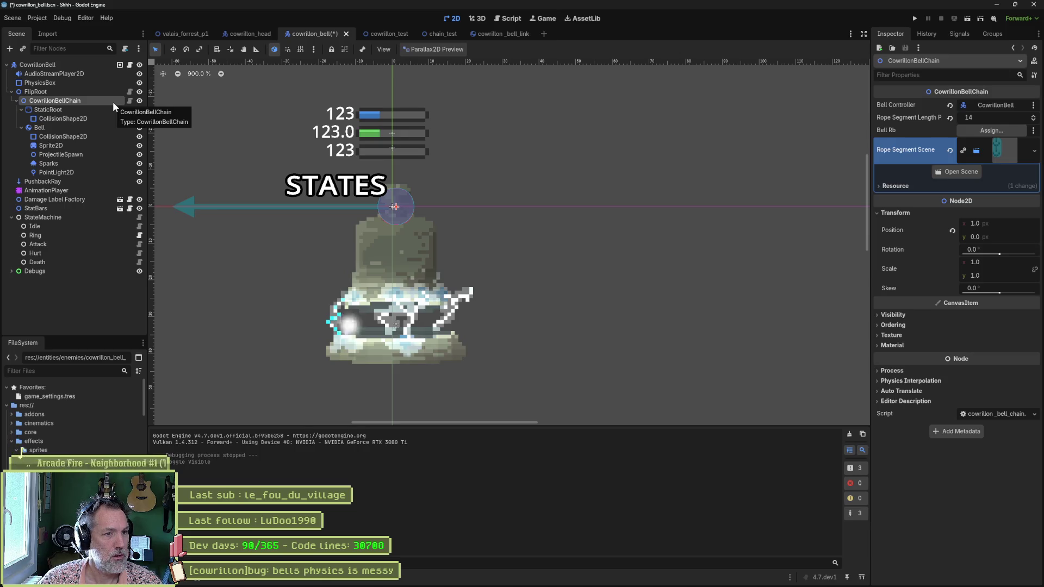
{"action": "left_click", "coordinate": [953, 231]}
{"action": "key", "text": "ctrl+s"}
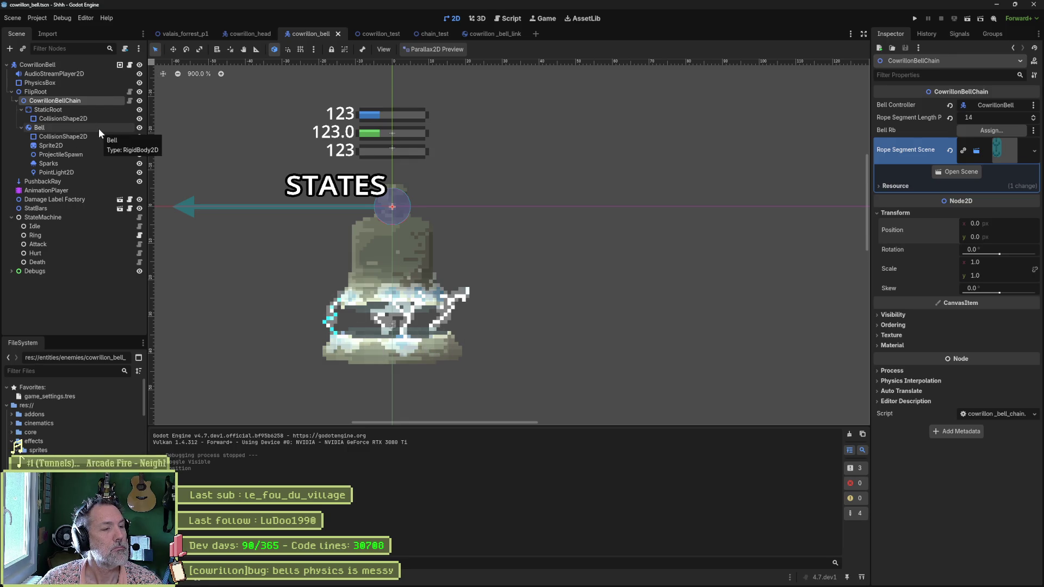
{"action": "left_click", "coordinate": [459, 578]}
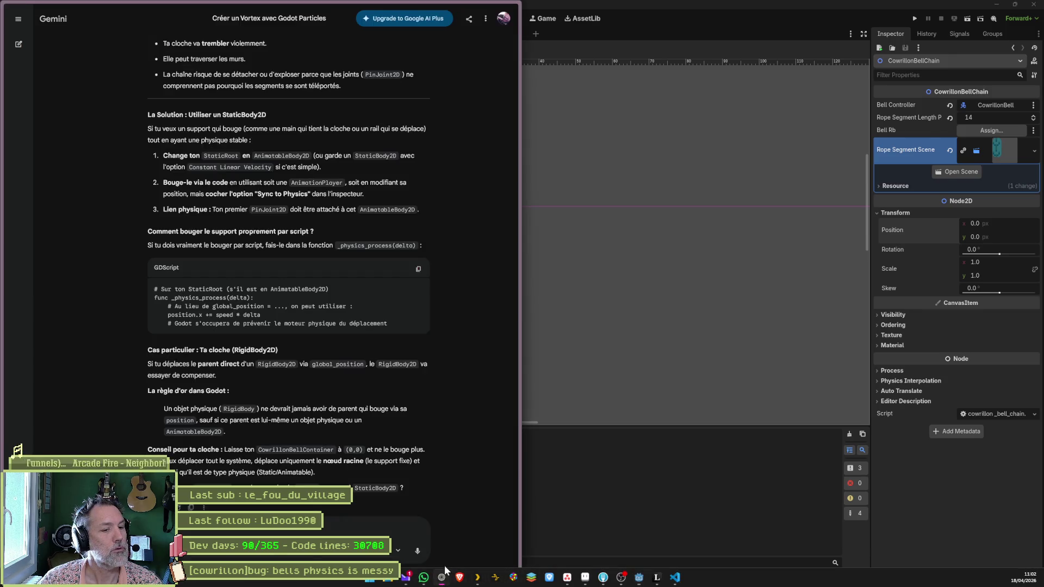
- Ask Gemini whether movement should always be done in _physics_process ('toujours déplacer dans…')
{"action": "key", "text": "ctrl+v"}
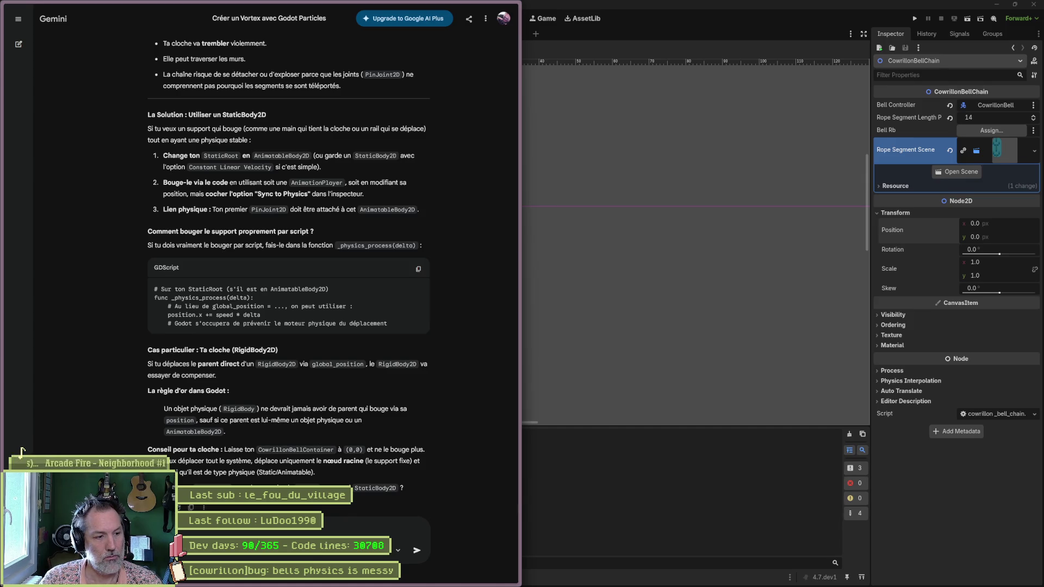
{"action": "type", "text": "toujours déplacer dans physics proces"}
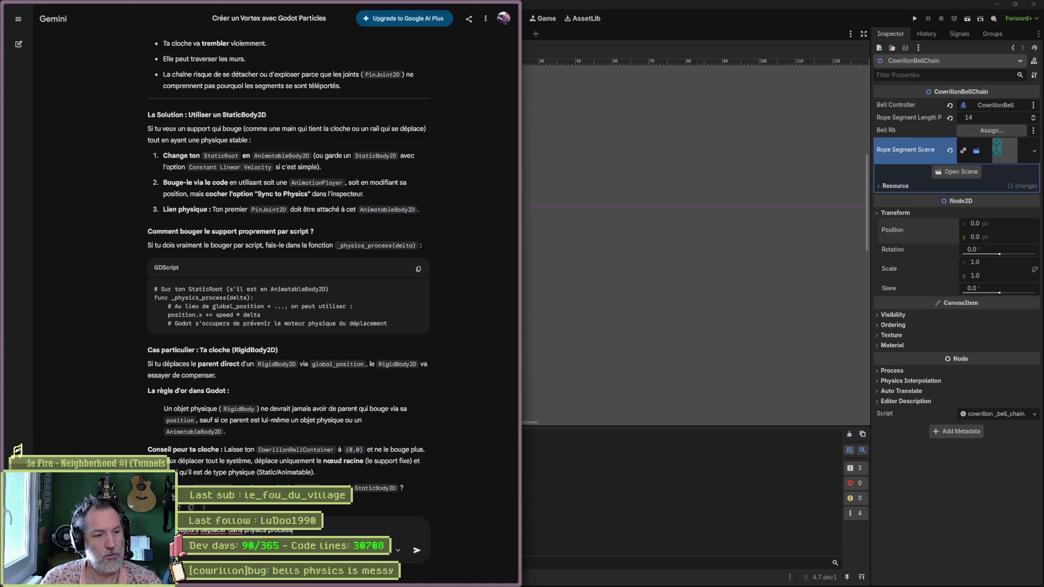
{"action": "key", "text": "BackSpace"}
{"action": "type", "text": "cs process ?"}
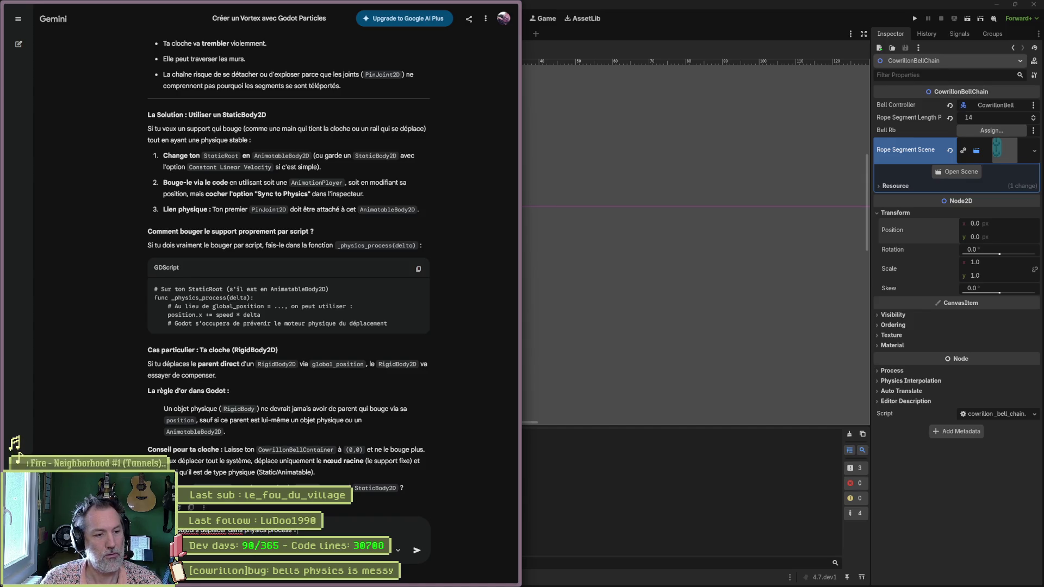
{"action": "key", "text": "Return"}
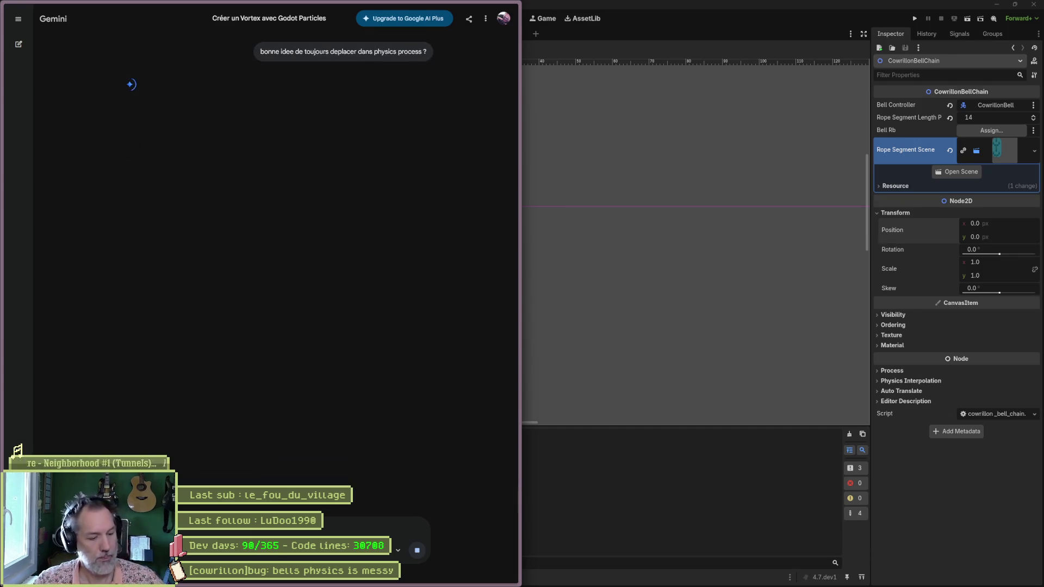
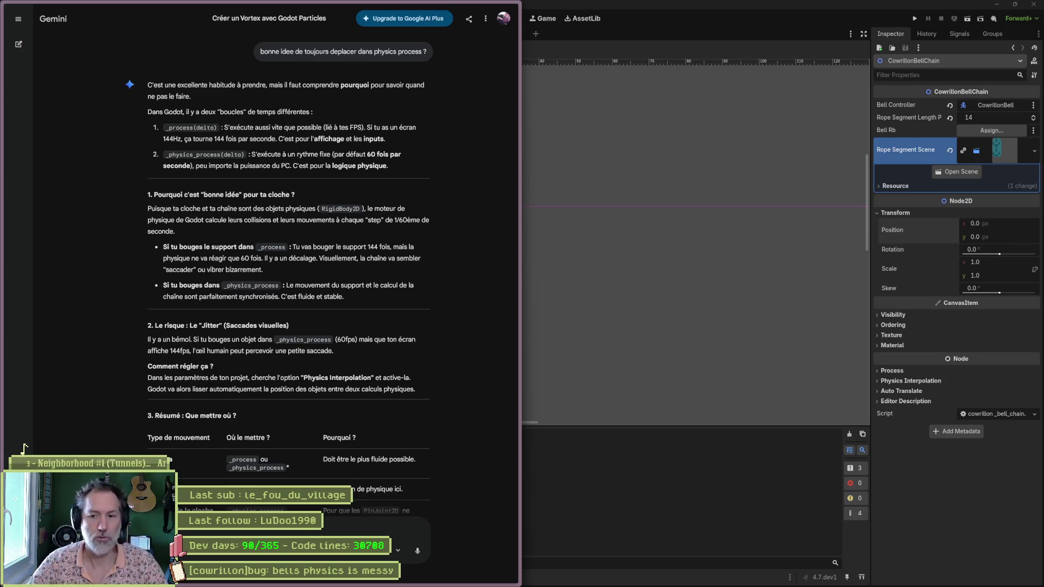
- Scroll Gemini's answer down to the summary table, then return to the Godot editor
{"action": "scroll", "coordinate": [320, 350], "scroll_direction": "down", "scroll_amount": 4}
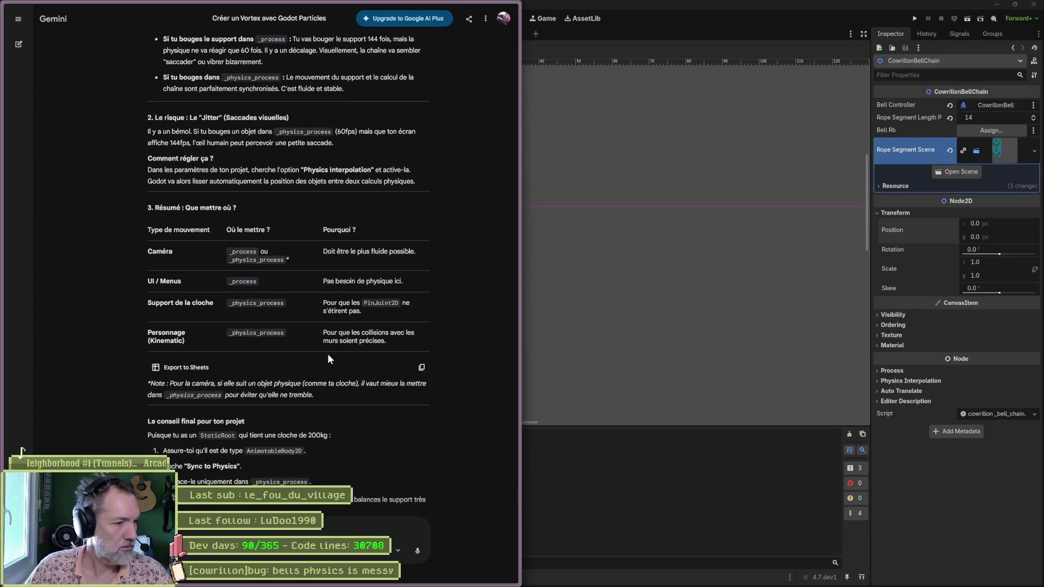
{"action": "scroll", "coordinate": [334, 365], "scroll_direction": "down", "scroll_amount": 1}
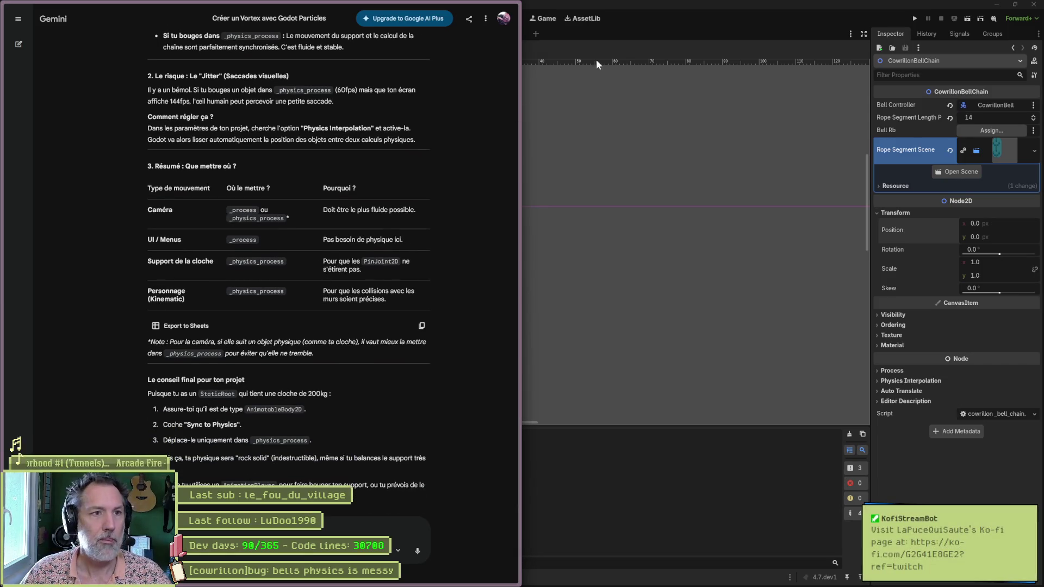
{"action": "left_click", "coordinate": [621, 40]}
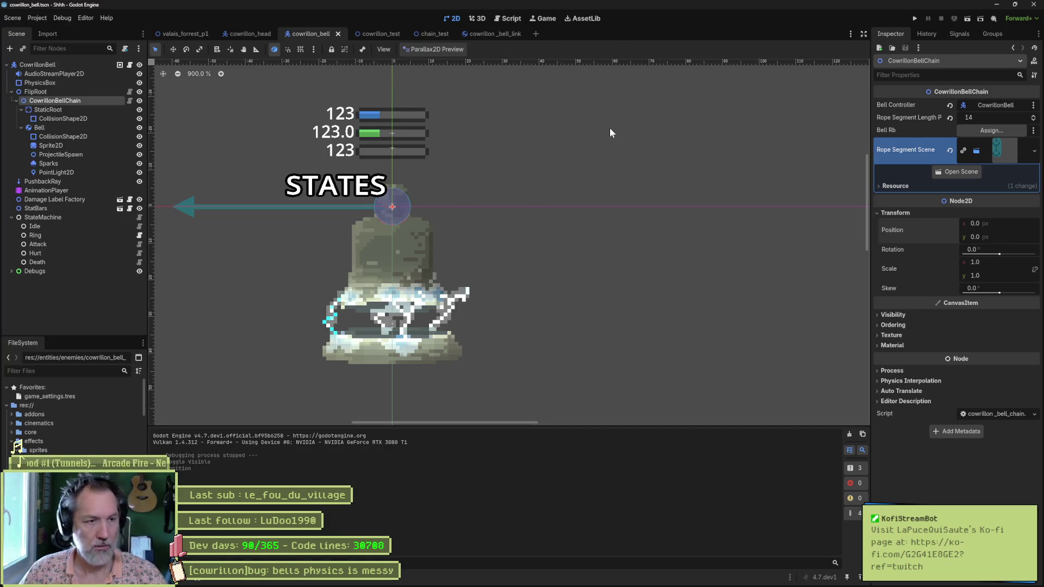
- Open cowrillon_p1_patrol_state.gd and jump to the parent update_state declaration in state.gd
{"action": "left_click", "coordinate": [505, 18]}
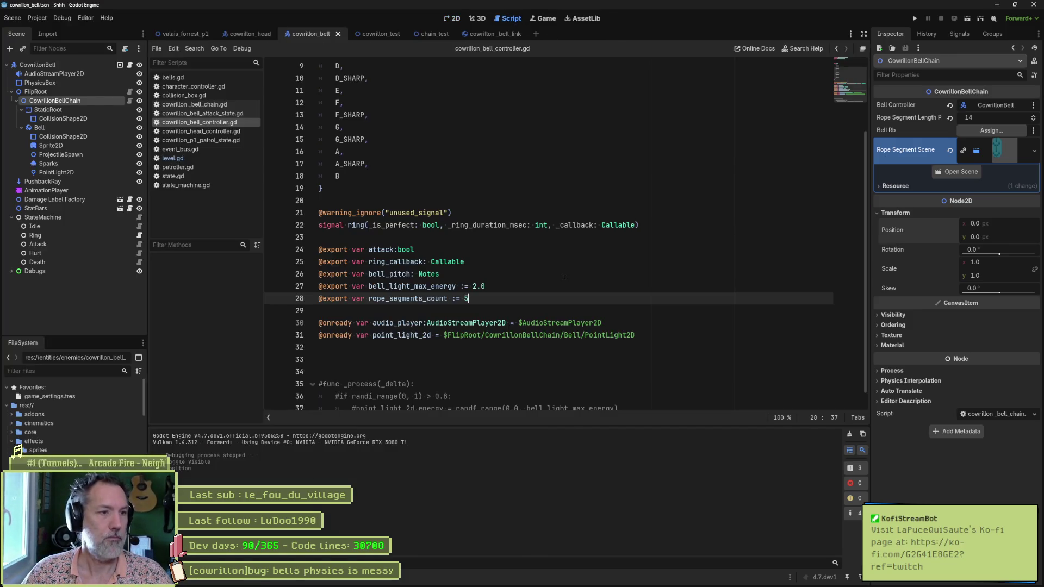
{"action": "left_click", "coordinate": [236, 136]}
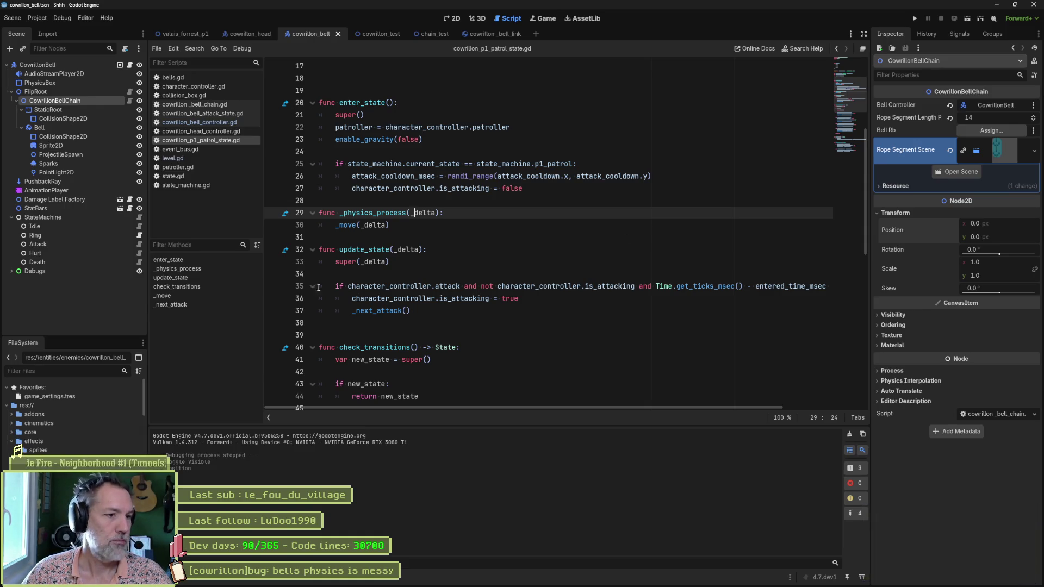
{"action": "left_click", "coordinate": [365, 251]}
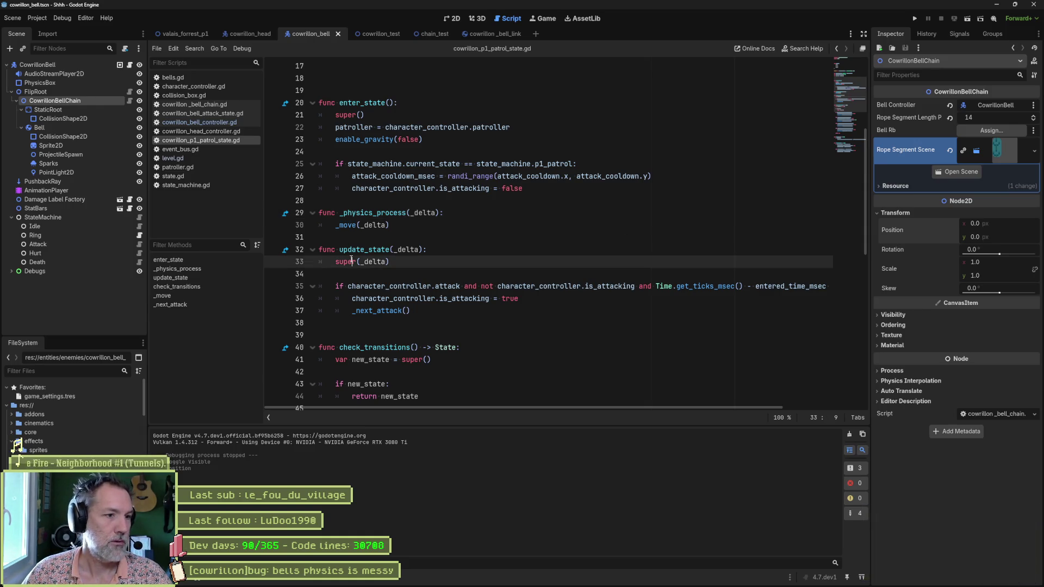
{"action": "left_click", "coordinate": [284, 250]}
{"action": "scroll", "coordinate": [445, 187], "scroll_direction": "up", "scroll_amount": 3}
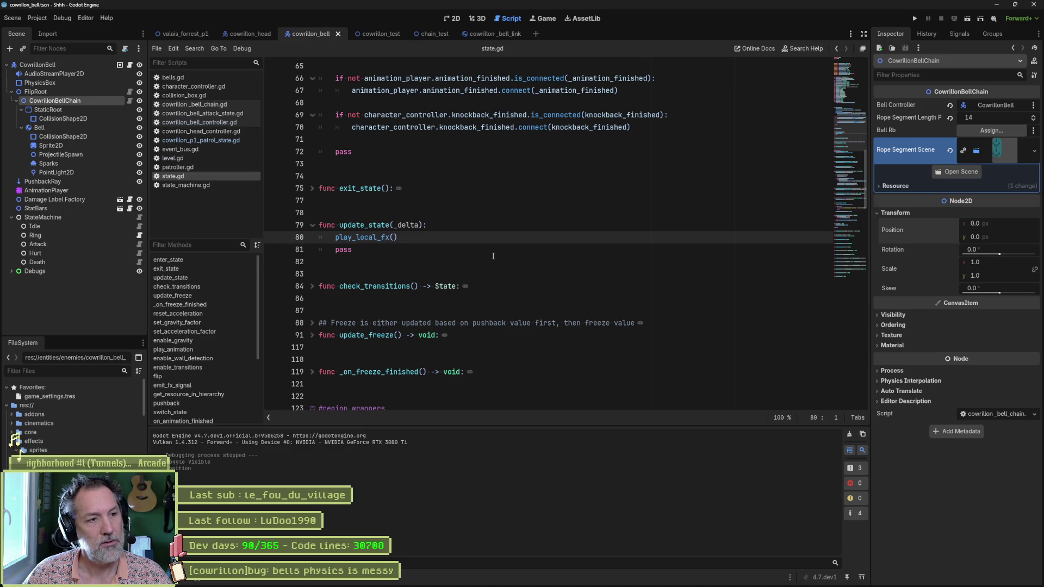
- Go back to the patrol script, select _physics_process on line 29, and launch Asana
{"action": "left_click", "coordinate": [223, 141]}
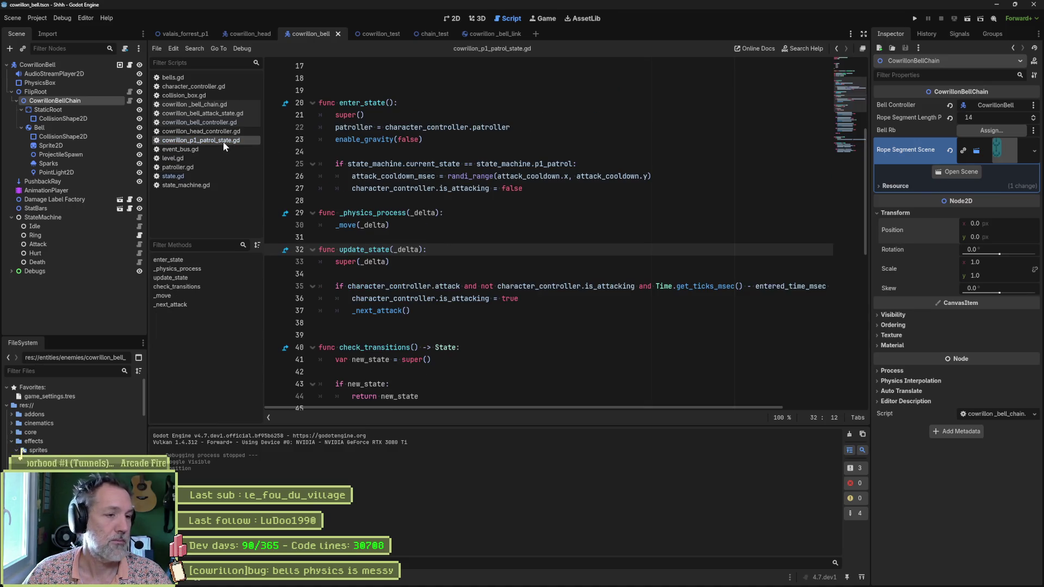
{"action": "double_click", "coordinate": [382, 214]}
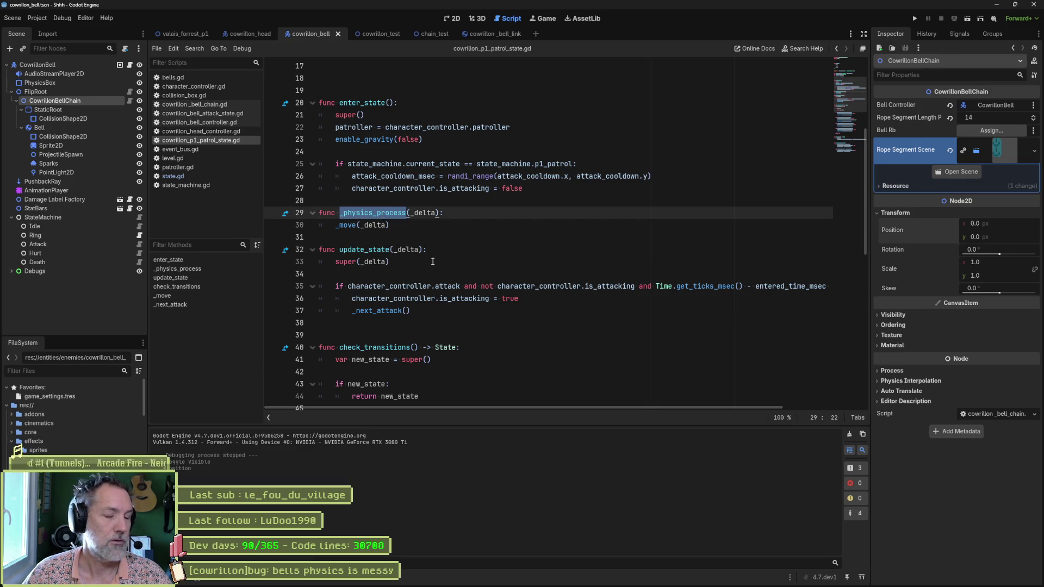
{"action": "left_click", "coordinate": [585, 577]}
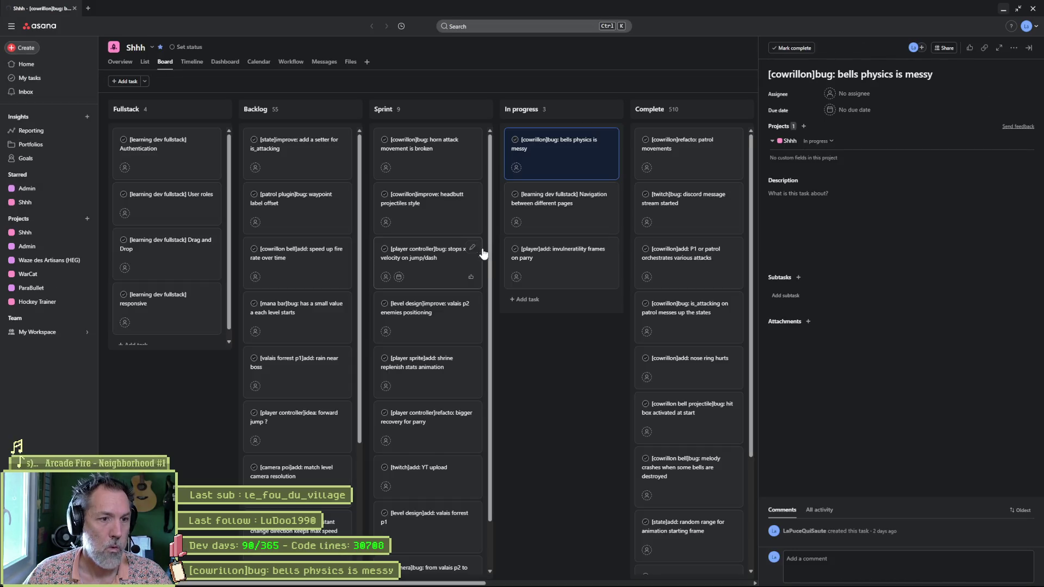
- Add an In progress task named '[state]add: physics_update_state'
{"action": "left_click", "coordinate": [523, 303]}
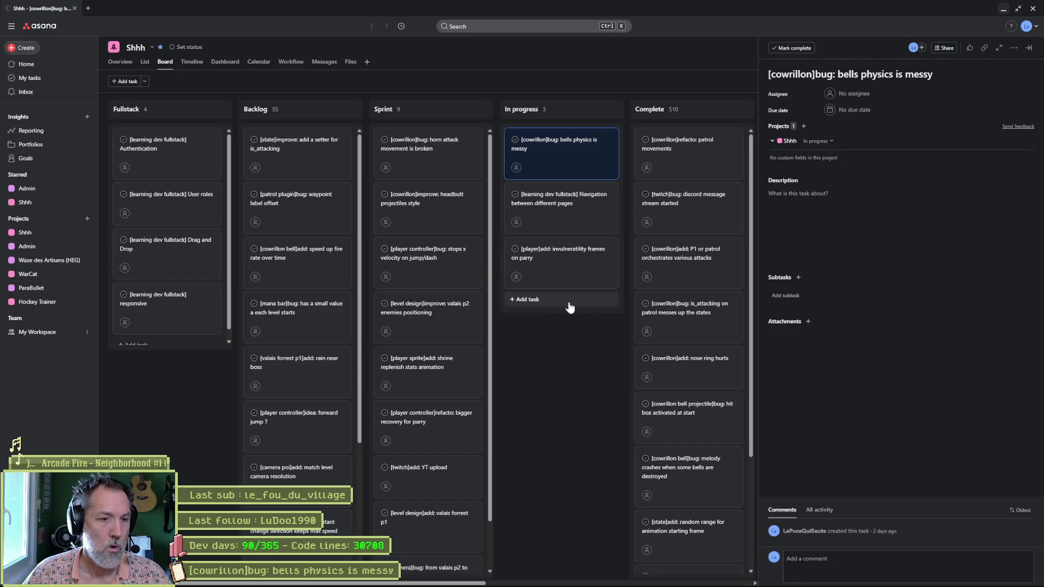
{"action": "left_click", "coordinate": [808, 75]}
{"action": "type", "text": "[]"}
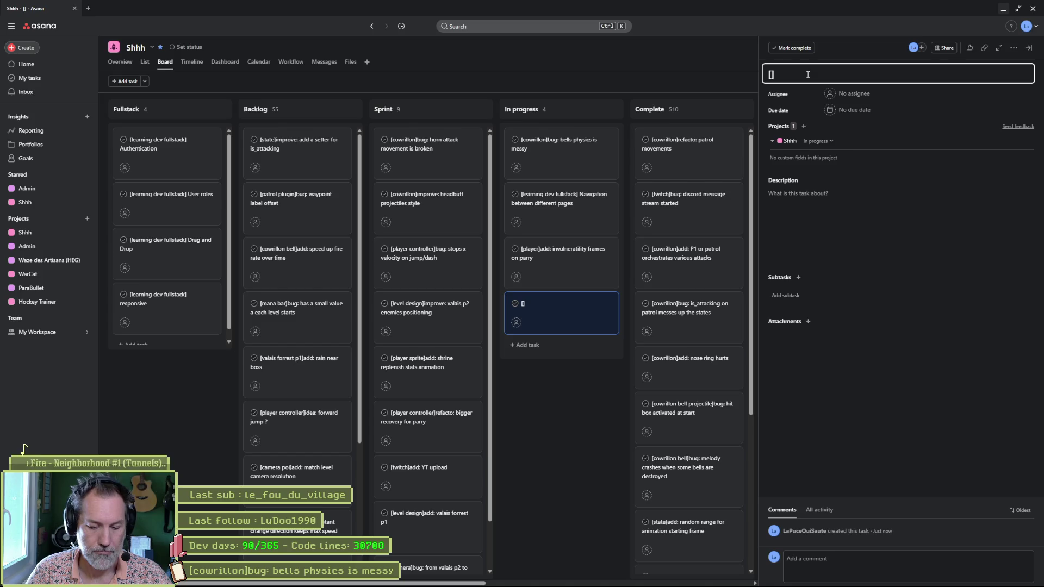
{"action": "type", "text": "state"}
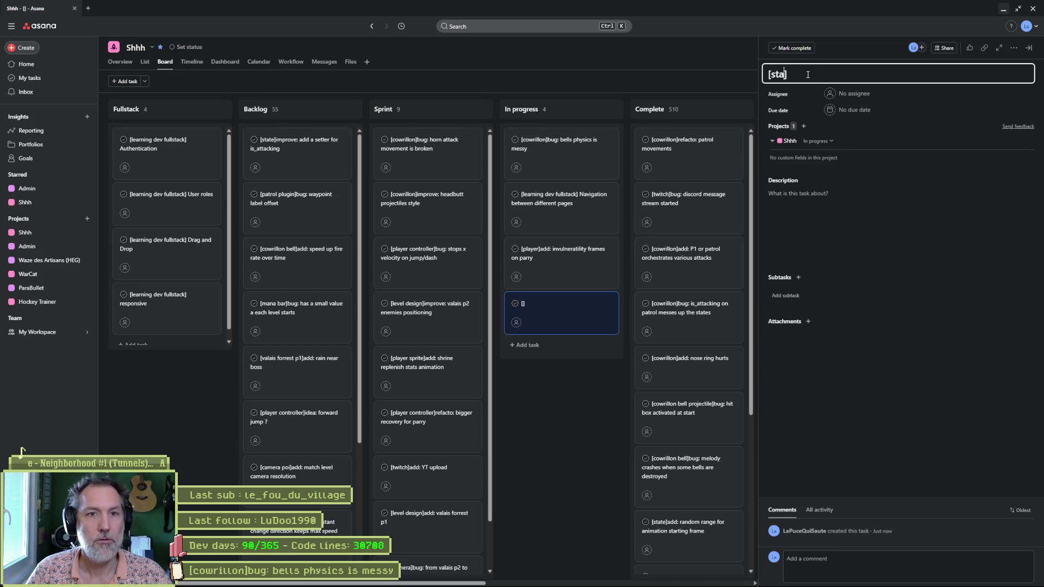
{"action": "key", "text": "End"}
{"action": "type", "text": "add"}
{"action": "type", "text": "phs"}
{"action": "key", "text": "BackSpace"}
{"action": "type", "text": "ysics_update"}
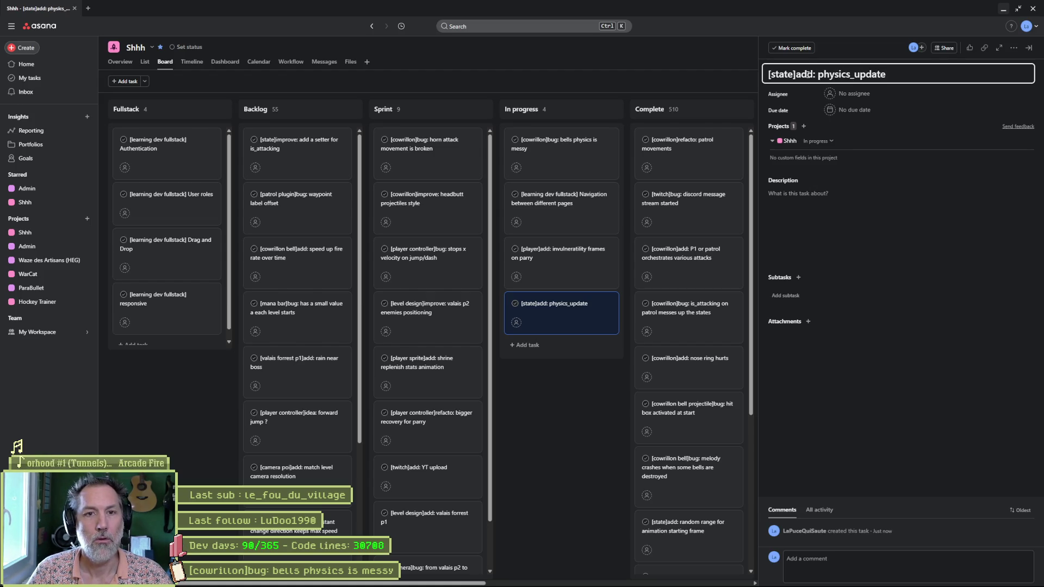
{"action": "type", "text": "_d"}
{"action": "key", "text": "BackSpace"}
{"action": "type", "text": "state for"}
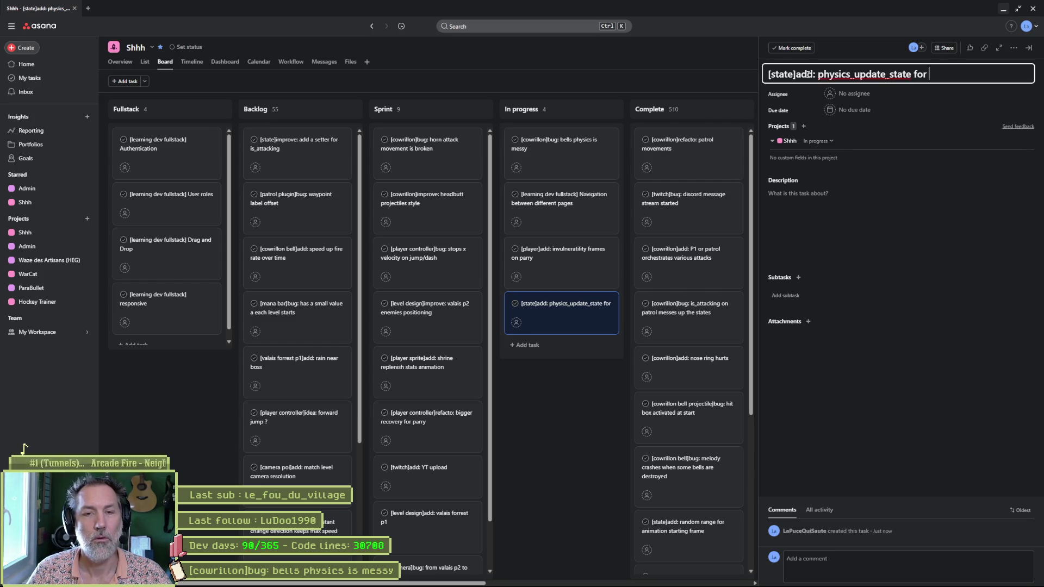
{"action": "key", "text": "BackSpace"}
{"action": "key", "text": "BackSpace"}
{"action": "key", "text": "BackSpace"}
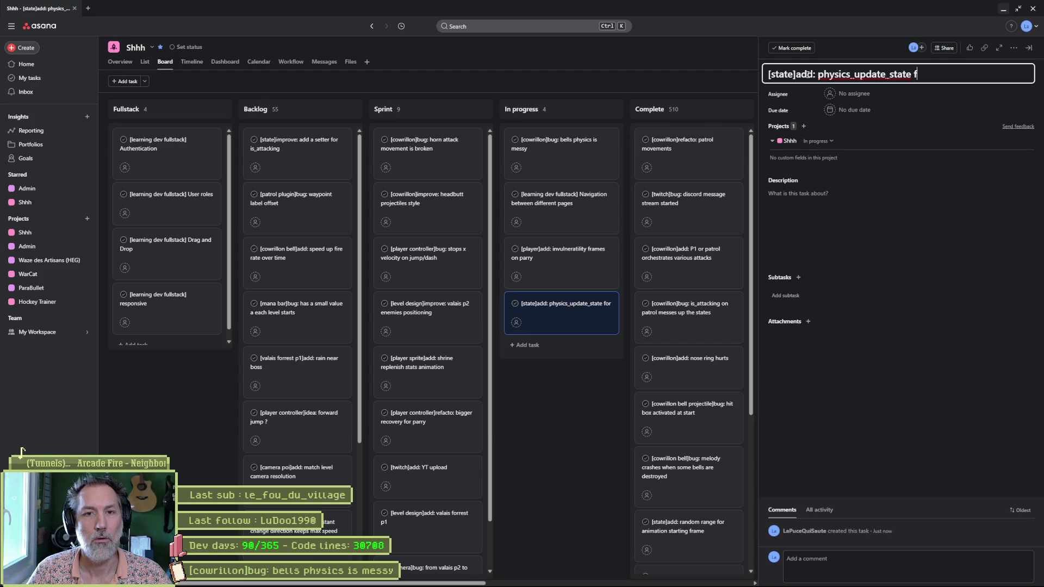
- Describe the task as for moves within physics callbacks like the bells or cowrillon
{"action": "left_click", "coordinate": [876, 196]}
{"action": "type", "text": "when need to move wi"}
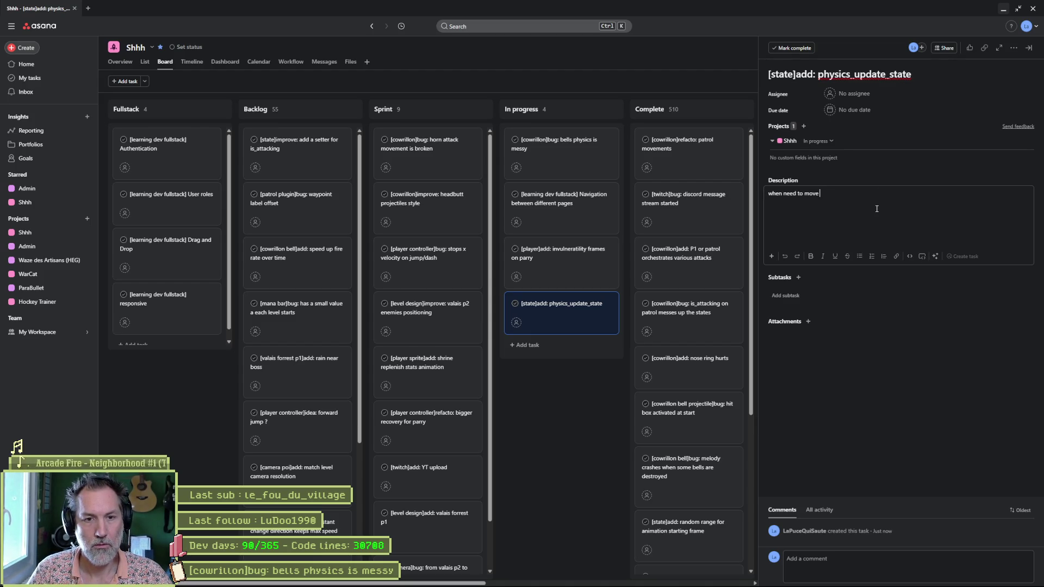
{"action": "type", "text": "thin w"}
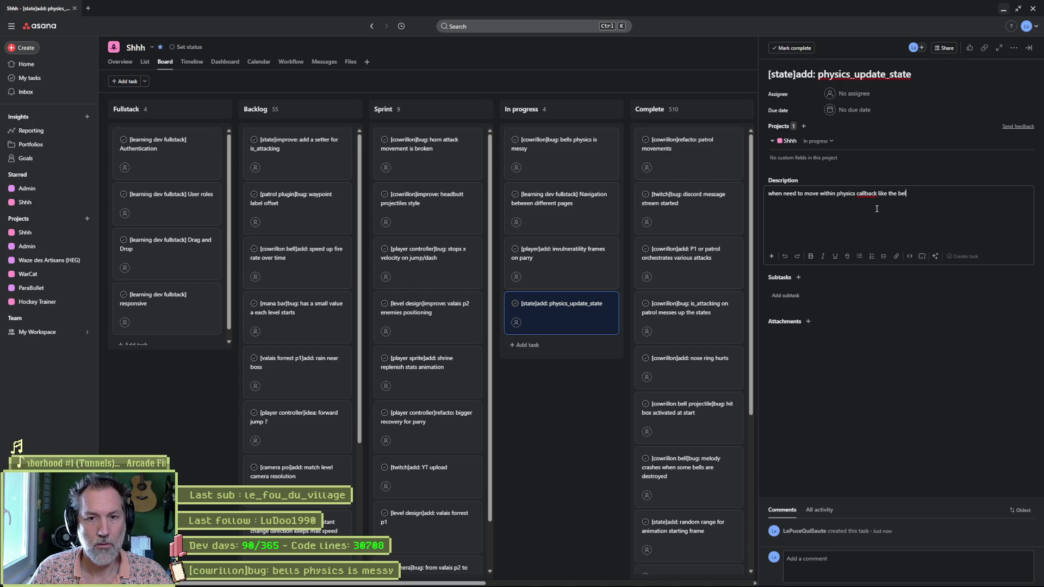
{"action": "type", "text": "wrillon"}
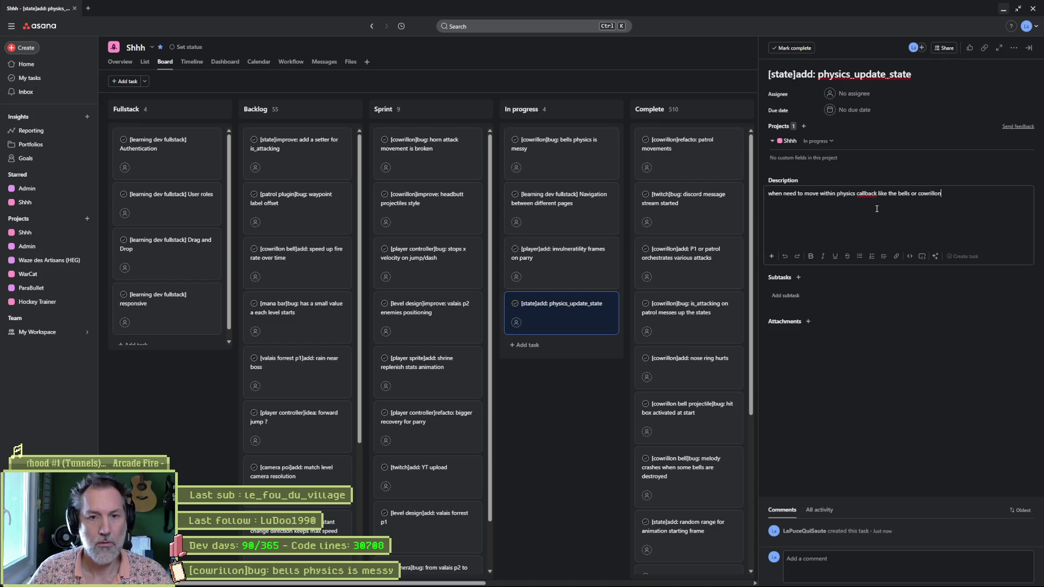
- Close the task details, move the card to the top of In progress, and return to Godot
{"action": "left_click", "coordinate": [561, 313]}
{"action": "left_click_drag", "start_coordinate": [561, 313], "coordinate": [564, 190]}
{"action": "left_click", "coordinate": [1004, 9]}
{"action": "left_click", "coordinate": [573, 271]}
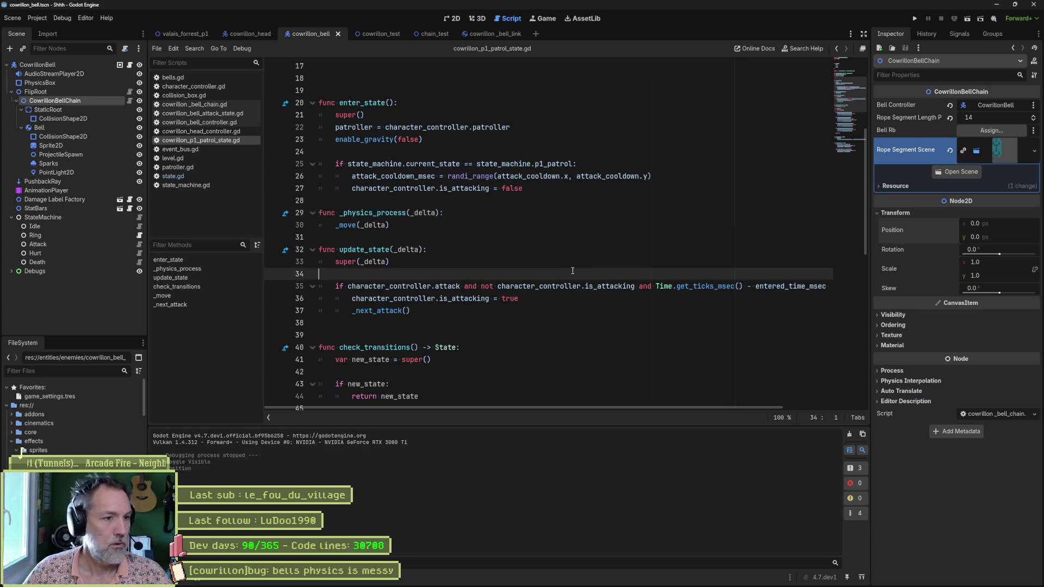
- In state.gd, duplicate the update_state function block right below itself
{"action": "left_click", "coordinate": [544, 214]}
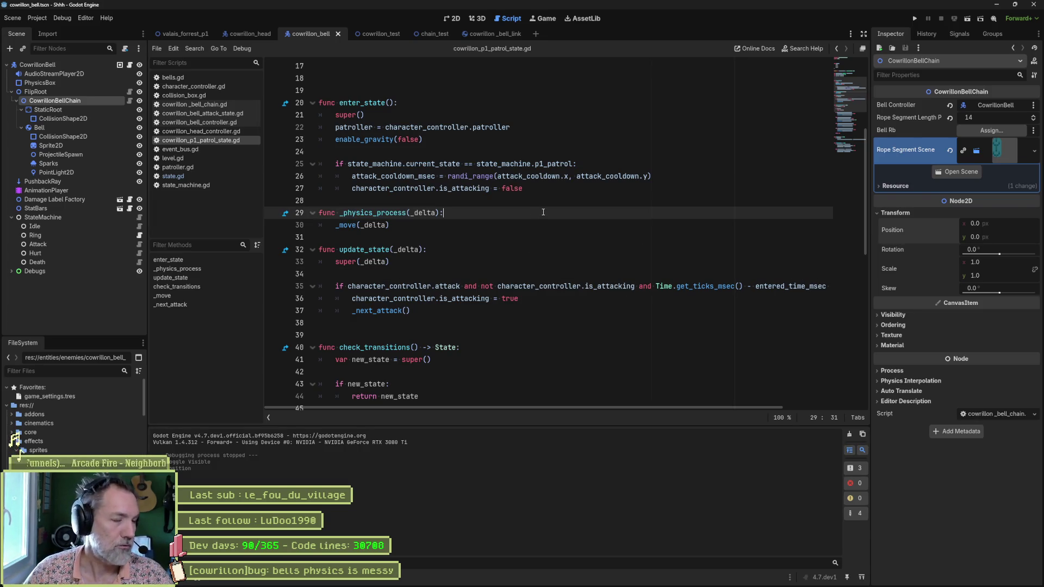
{"action": "left_click", "coordinate": [211, 178]}
{"action": "left_click", "coordinate": [445, 245]}
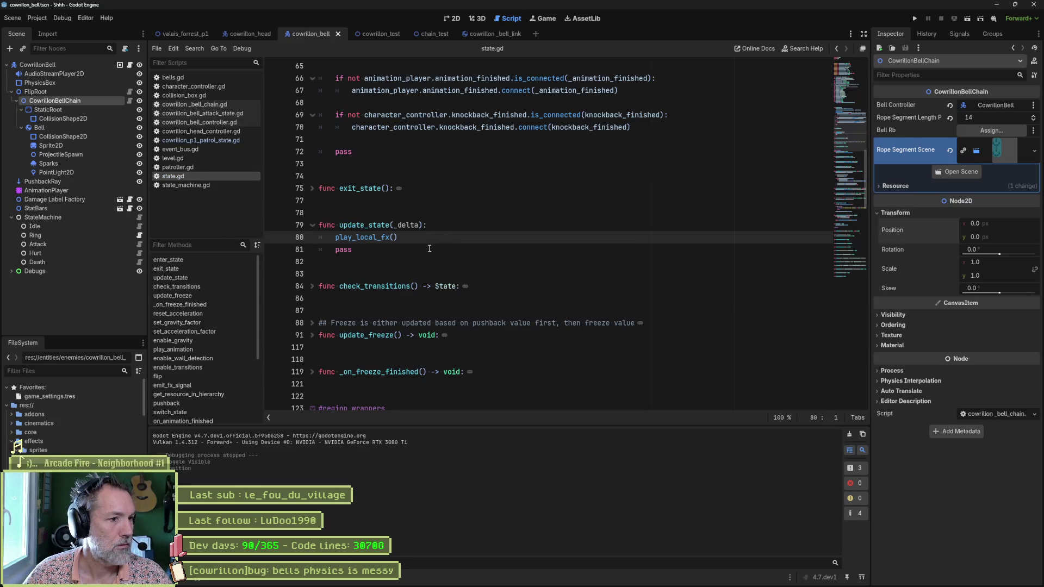
{"action": "key", "text": "shift+Up"}
{"action": "key", "text": "shift+Up"}
{"action": "key", "text": "shift+Up"}
{"action": "key", "text": "ctrl+c"}
{"action": "left_click", "coordinate": [428, 252]}
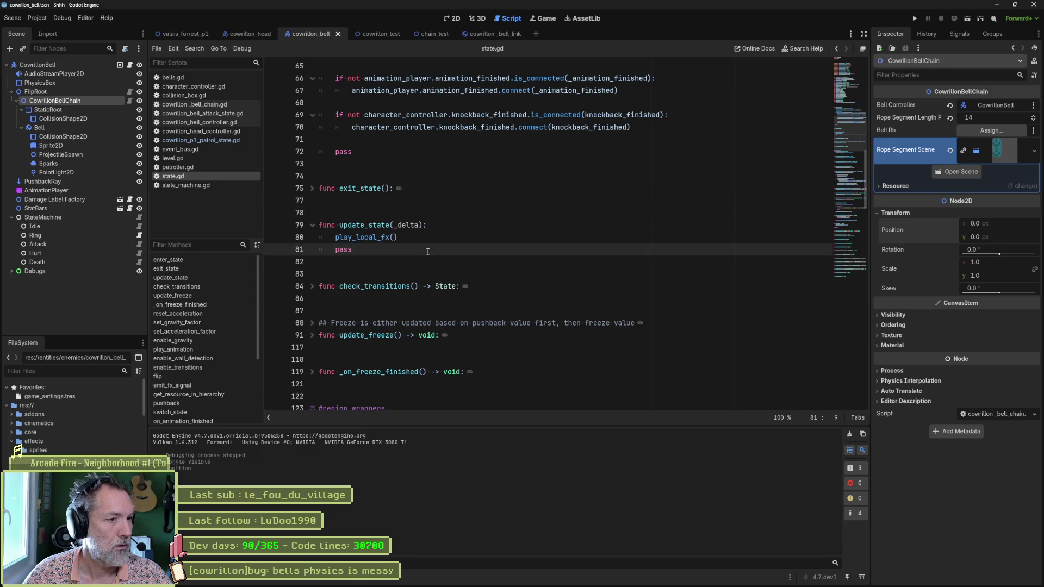
{"action": "key", "text": "ctrl+v"}
- Rename the copy to physics_update_state, remove its play_local_fx() call, space it, and save
{"action": "left_click", "coordinate": [340, 274]}
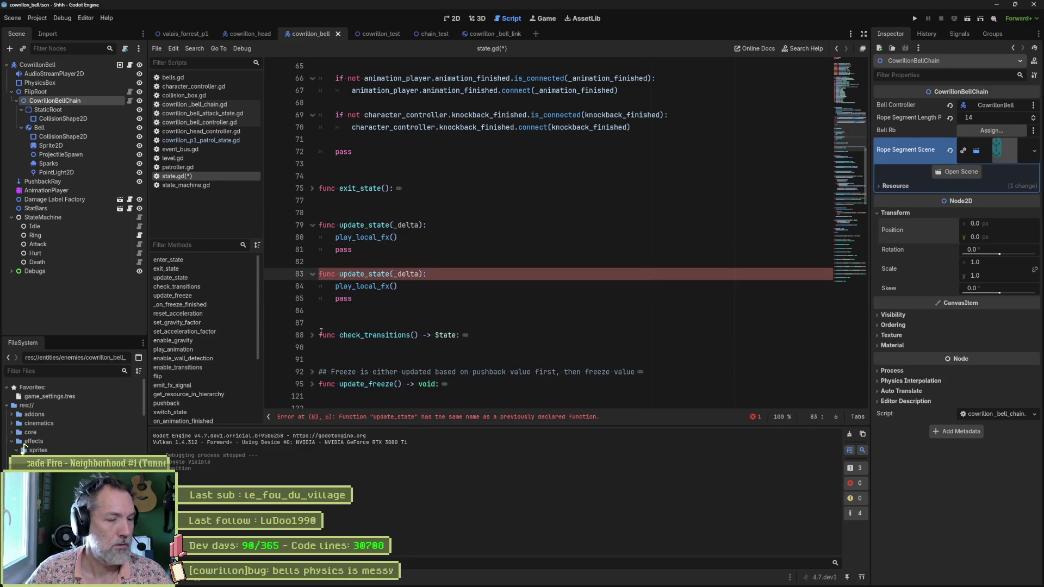
{"action": "type", "text": "physics_"}
{"action": "left_click", "coordinate": [465, 306]}
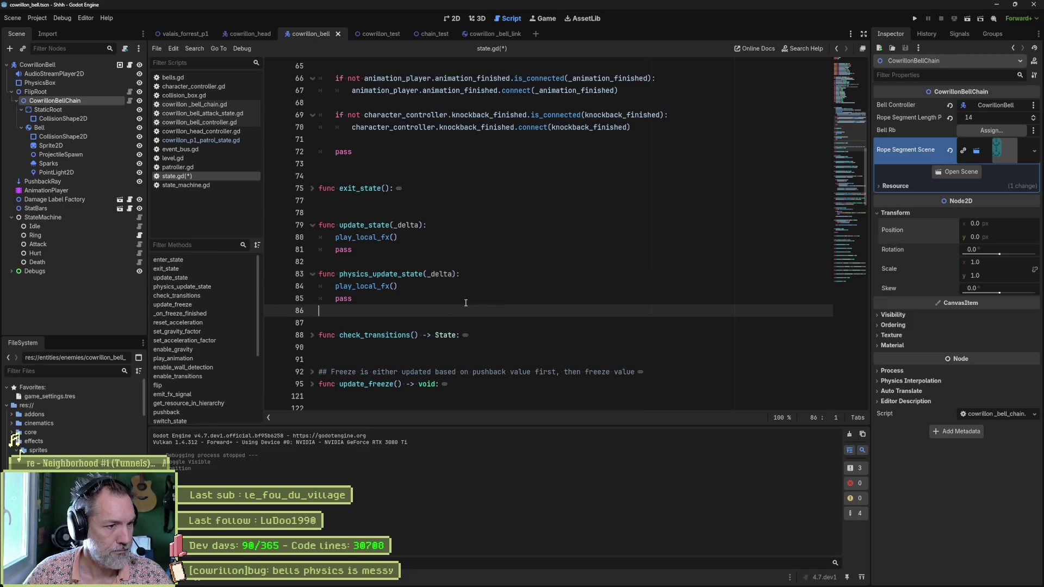
{"action": "left_click", "coordinate": [471, 289]}
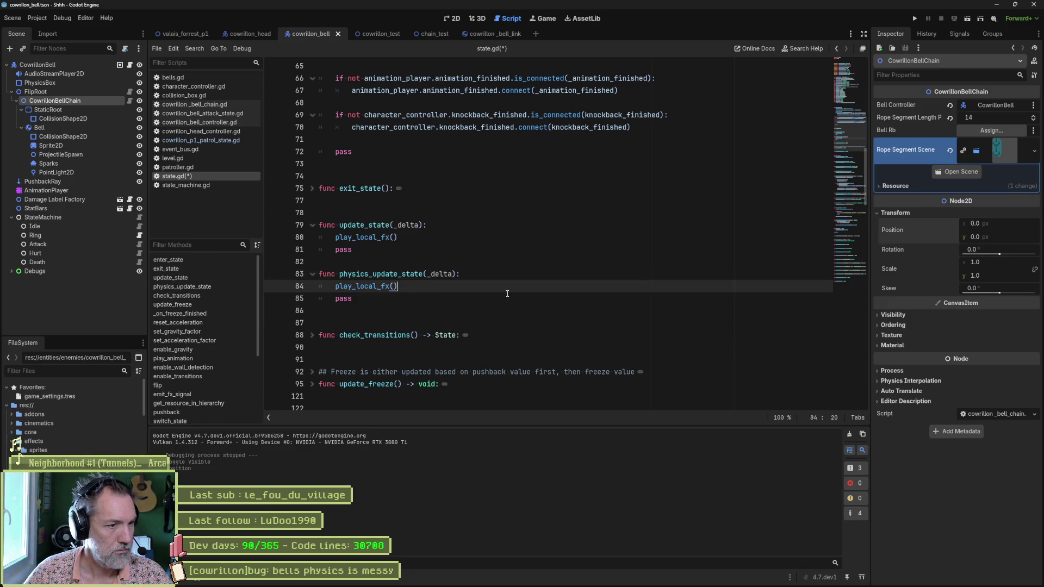
{"action": "key", "text": "ctrl+shift+k"}
{"action": "left_click", "coordinate": [428, 265]}
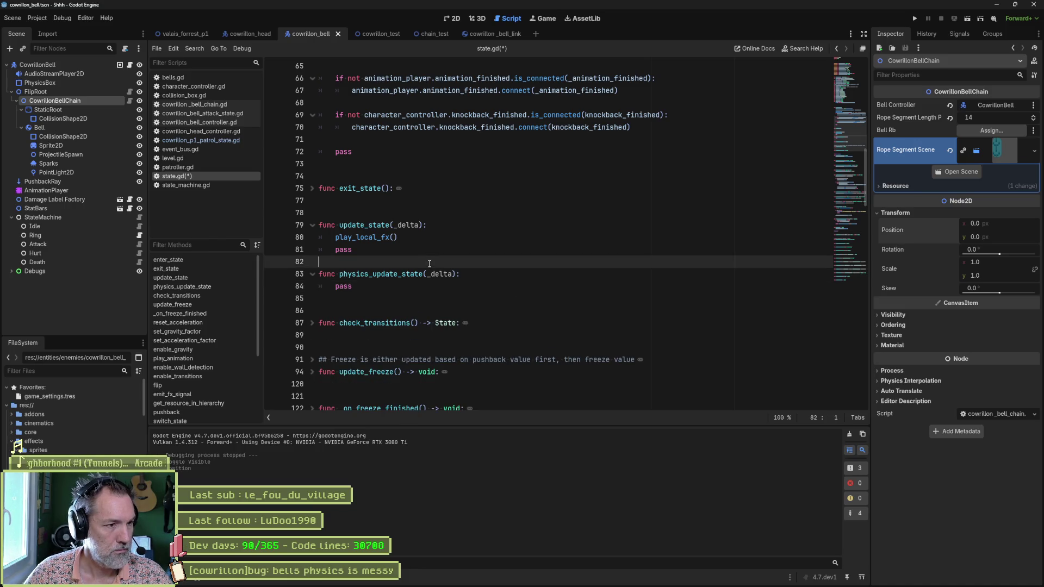
{"action": "key", "text": "Return"}
{"action": "key", "text": "ctrl+s"}
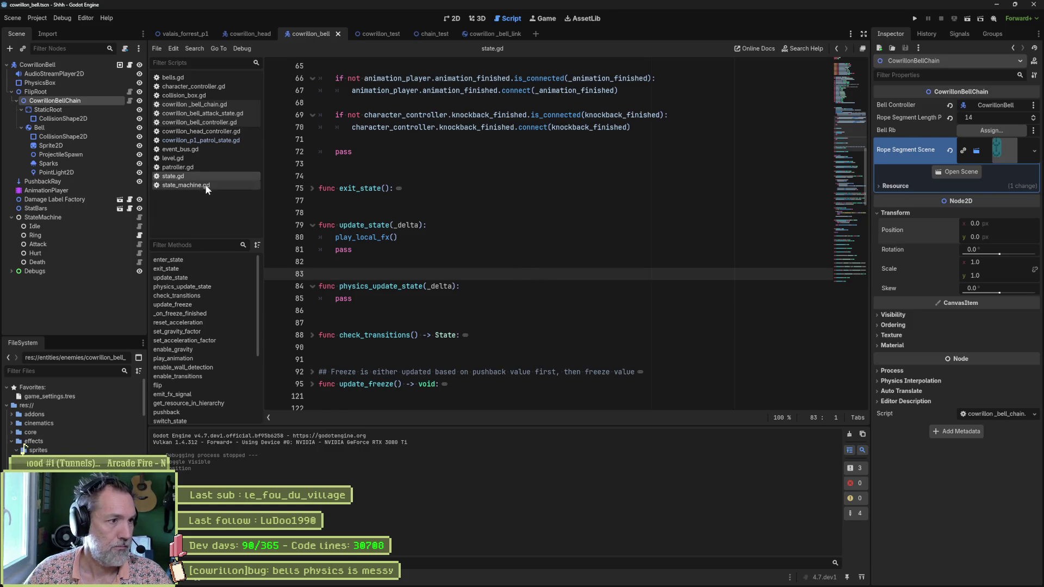
- In state_machine.gd, duplicate the line 76 update_state(delta) call as physics_update_state(delta) and save
{"action": "left_click", "coordinate": [182, 185]}
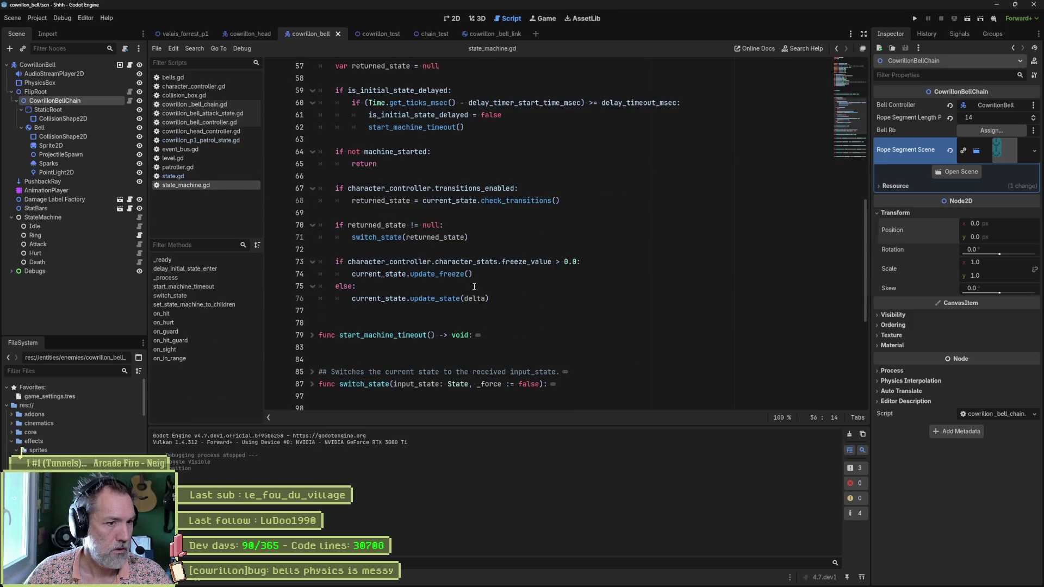
{"action": "triple_click", "coordinate": [514, 299]}
{"action": "key", "text": "ctrl+shift+d"}
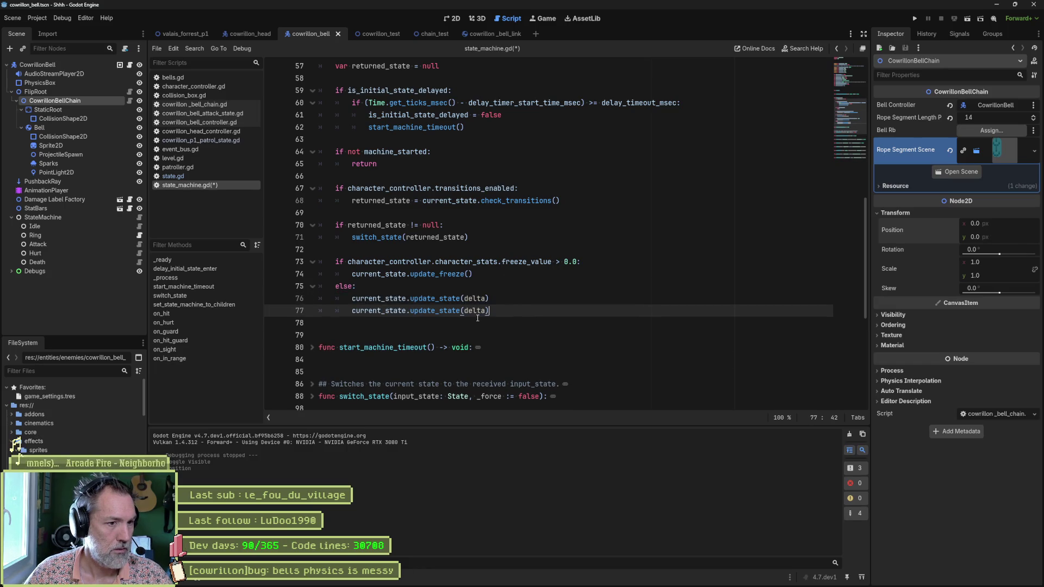
{"action": "left_click", "coordinate": [411, 311]}
{"action": "type", "text": "phy"}
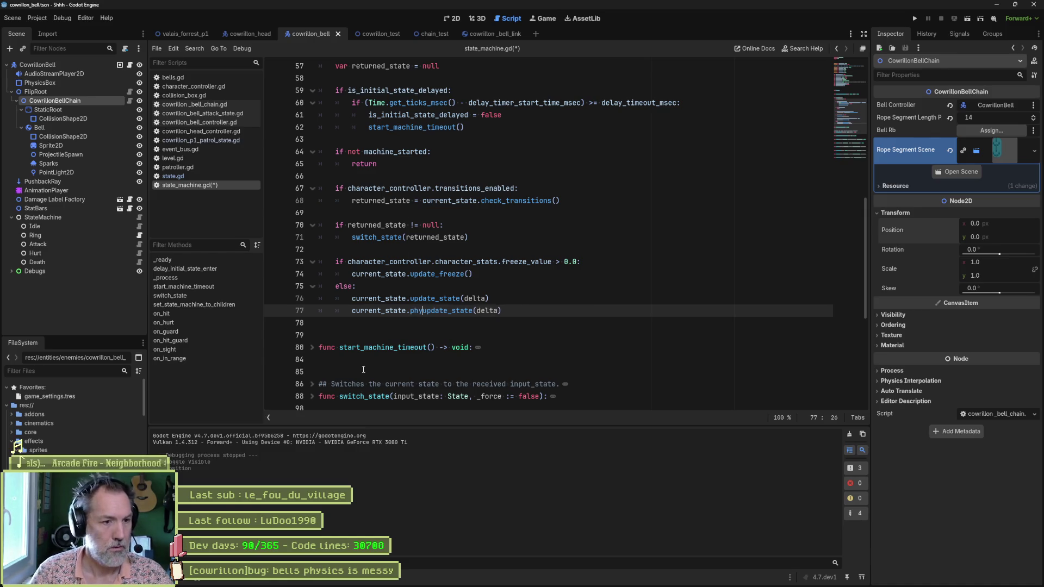
{"action": "type", "text": "sics_"}
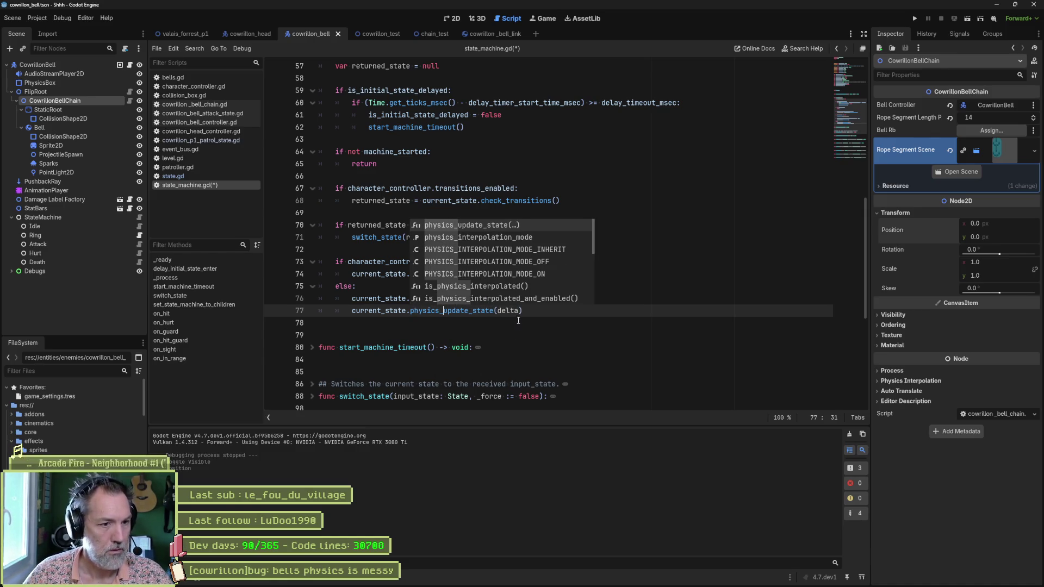
{"action": "left_click", "coordinate": [544, 311]}
{"action": "key", "text": "ctrl+s"}
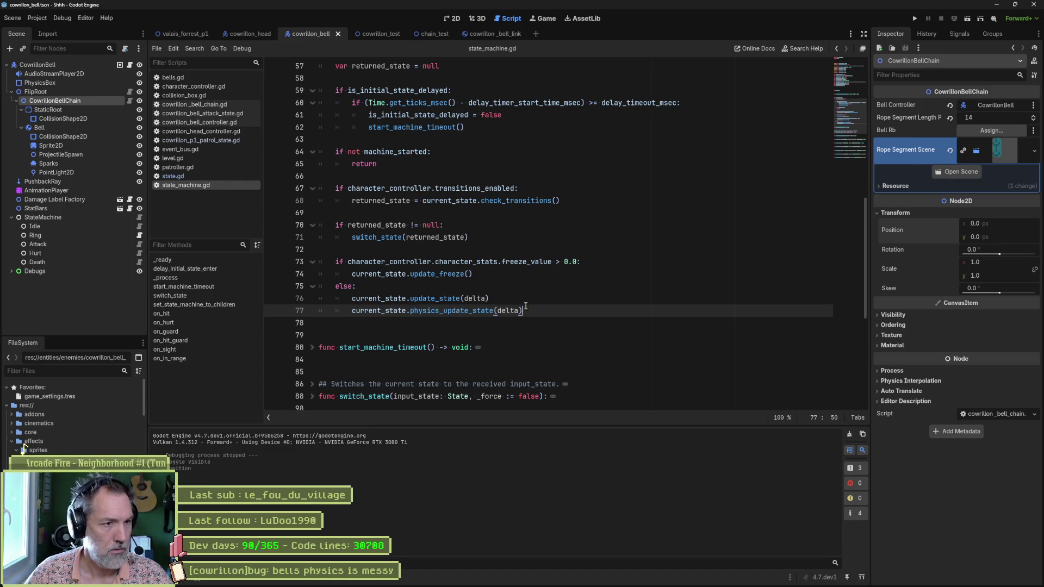
- Paste a copy of the whole _process function below the original
{"action": "scroll", "coordinate": [399, 174], "scroll_direction": "up", "scroll_amount": 3}
{"action": "scroll", "coordinate": [415, 281], "scroll_direction": "down", "scroll_amount": 2}
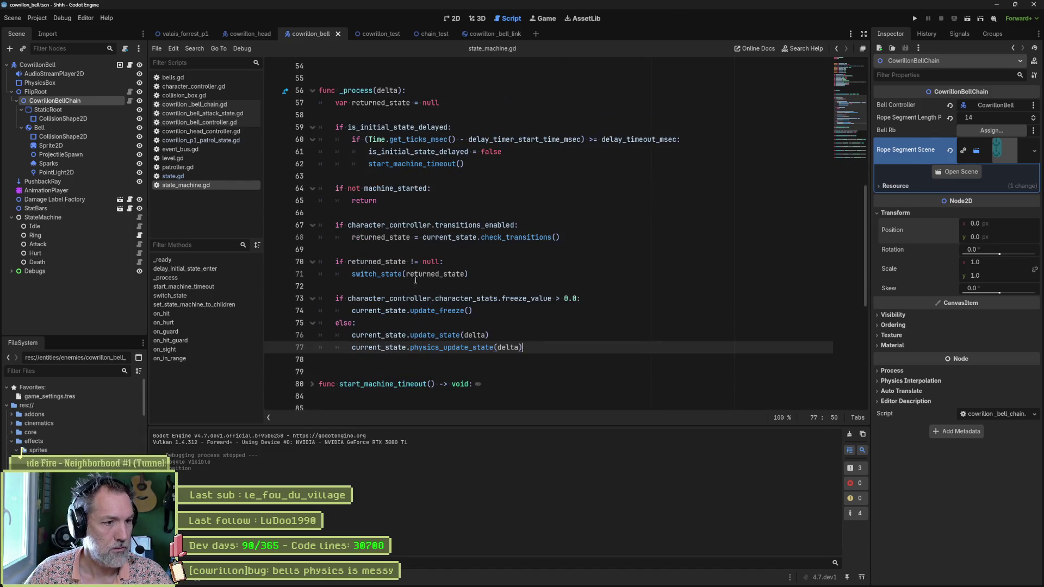
{"action": "mouse_move", "coordinate": [523, 347]}
{"action": "left_mouse_down"}
{"action": "mouse_move", "coordinate": [544, 298]}
{"action": "mouse_move", "coordinate": [470, 74]}
{"action": "left_mouse_up"}
{"action": "scroll", "coordinate": [489, 327], "scroll_direction": "up", "scroll_amount": 2}
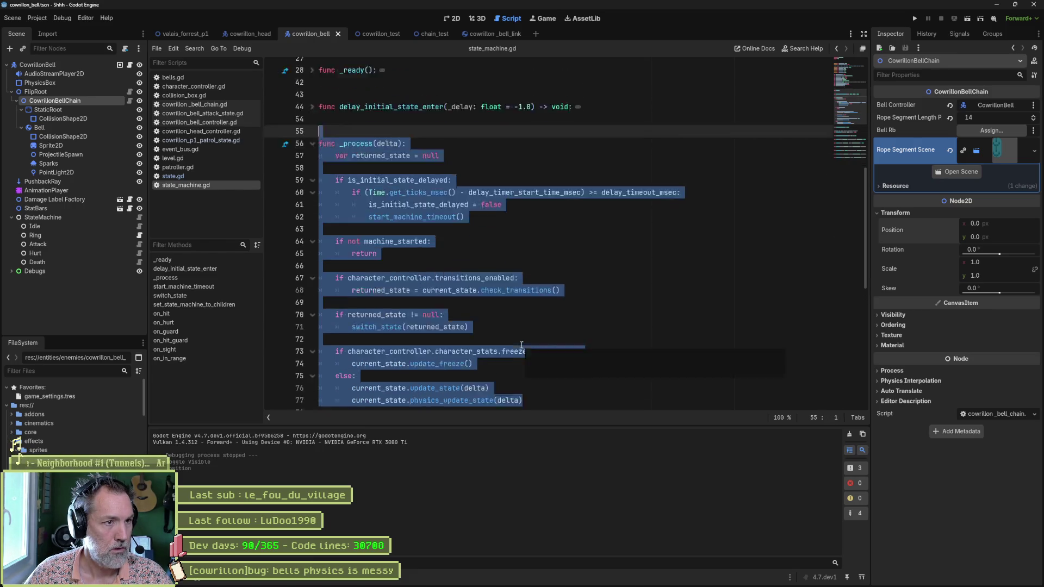
{"action": "scroll", "coordinate": [468, 326], "scroll_direction": "down", "scroll_amount": 3}
{"action": "left_click", "coordinate": [461, 325]}
{"action": "key", "text": "ctrl+v"}
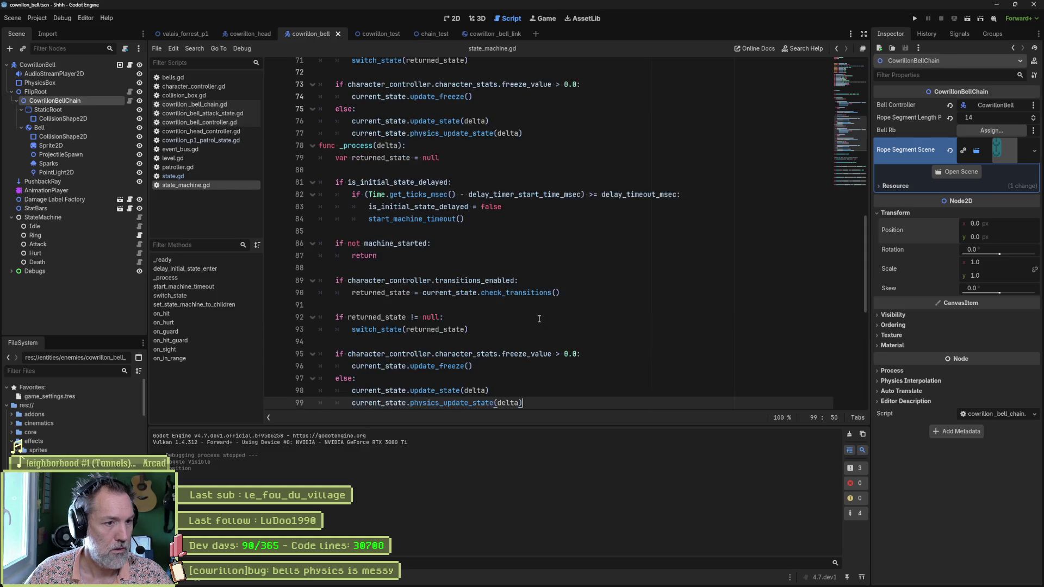
{"action": "left_click", "coordinate": [320, 152]}
{"action": "key", "text": "Return"}
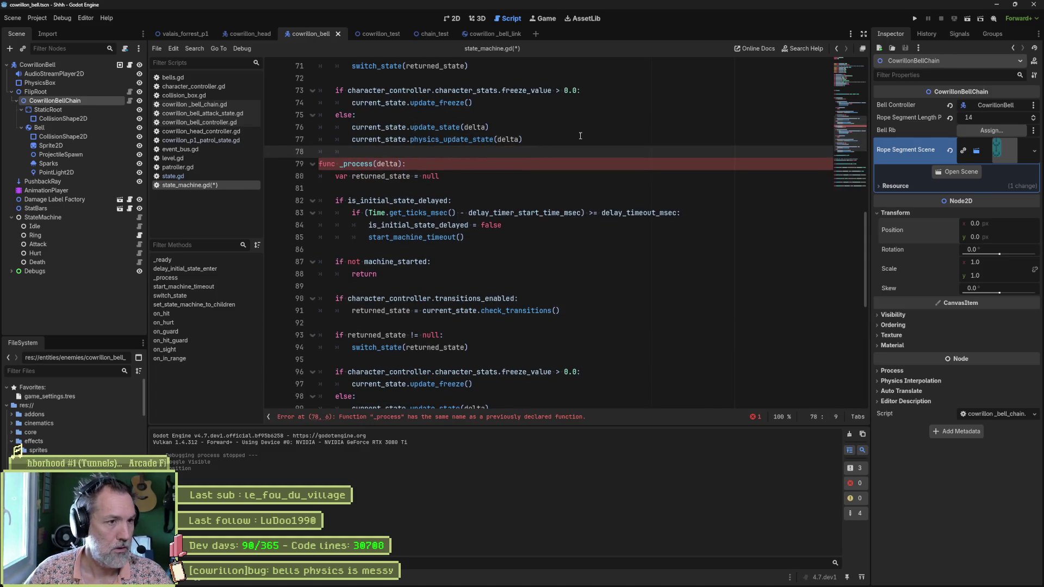
- Rename the copied function to _physics_process(_delta) with spacing above it
{"action": "double_click", "coordinate": [357, 163]}
{"action": "type", "text": "_phs"}
{"action": "key", "text": "Return"}
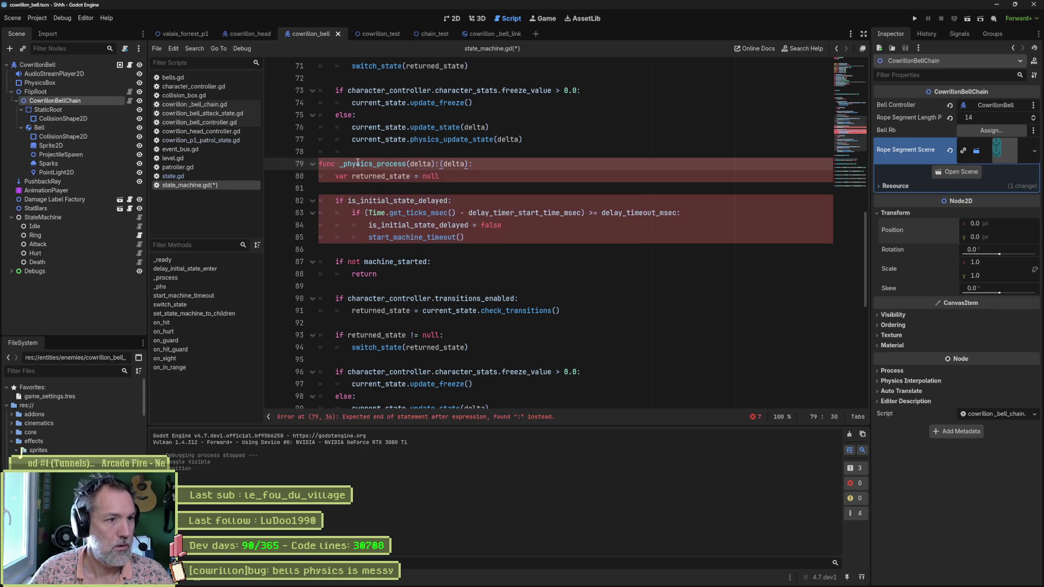
{"action": "left_click", "coordinate": [407, 164]}
{"action": "key", "text": "BackSpace"}
{"action": "key", "text": "BackSpace"}
{"action": "key", "text": "BackSpace"}
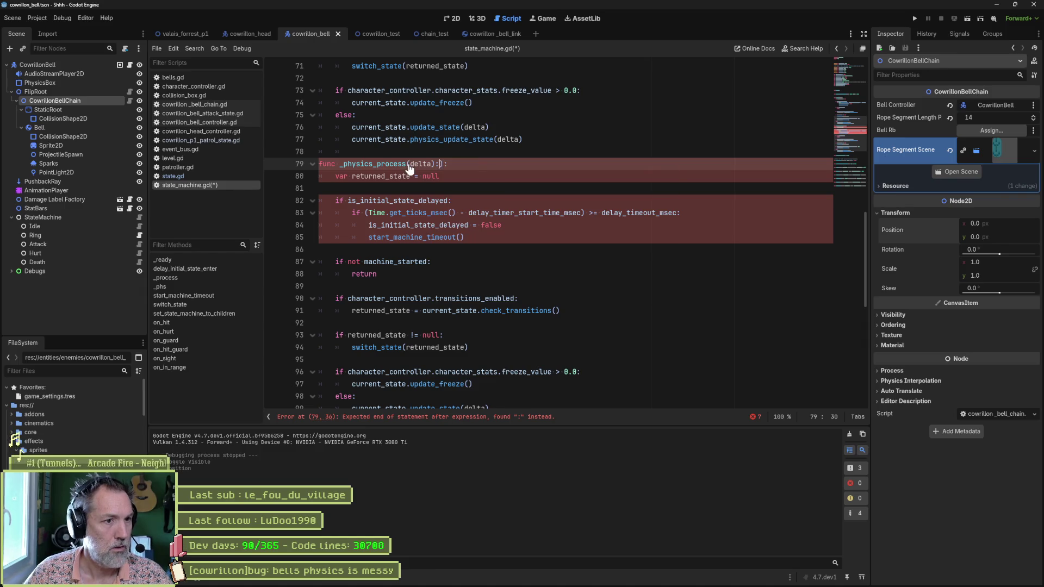
{"action": "type", "text": "_"}
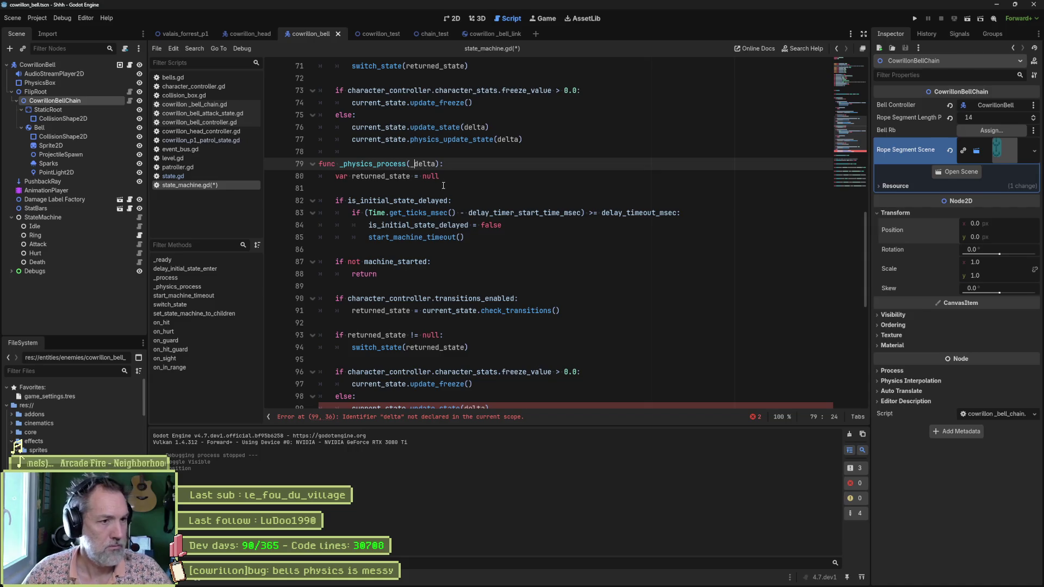
{"action": "key", "text": "Up"}
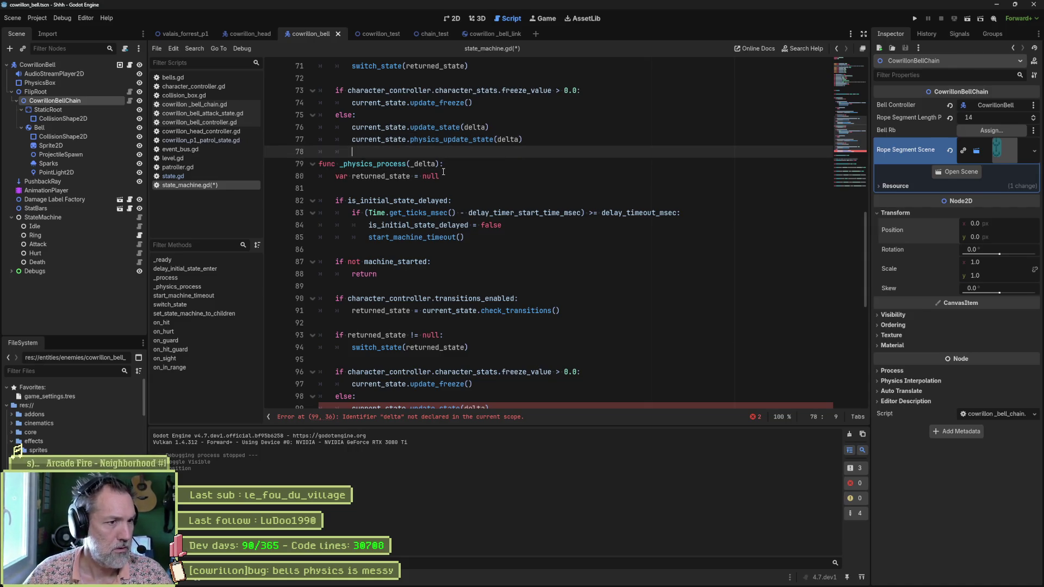
{"action": "key", "text": "Return"}
- Delete the update_state call from _physics_process, review lines 80-95, then reopen the patrol state script
{"action": "scroll", "coordinate": [452, 174], "scroll_direction": "down", "scroll_amount": 1}
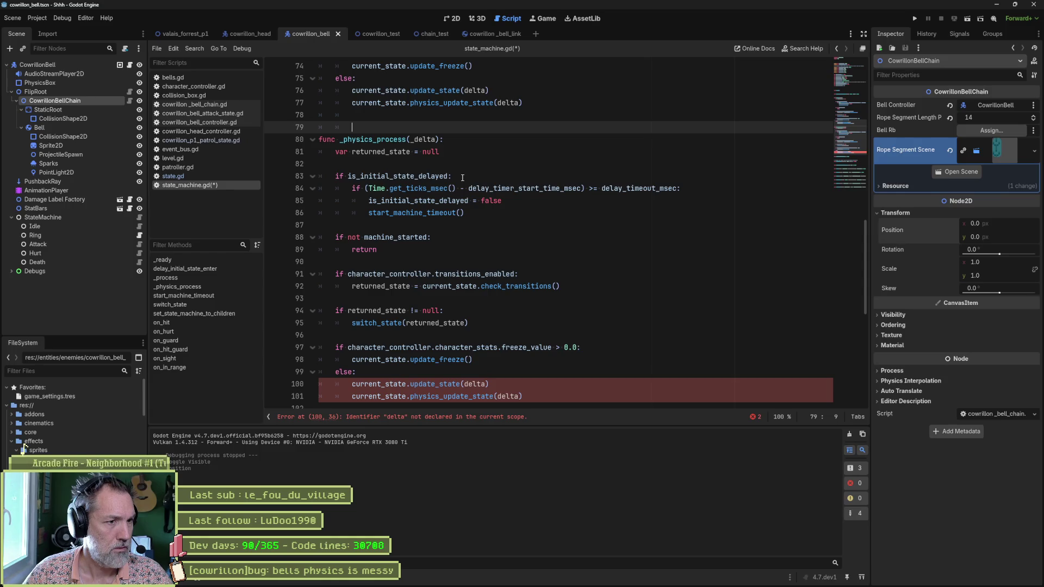
{"action": "left_click", "coordinate": [463, 178]}
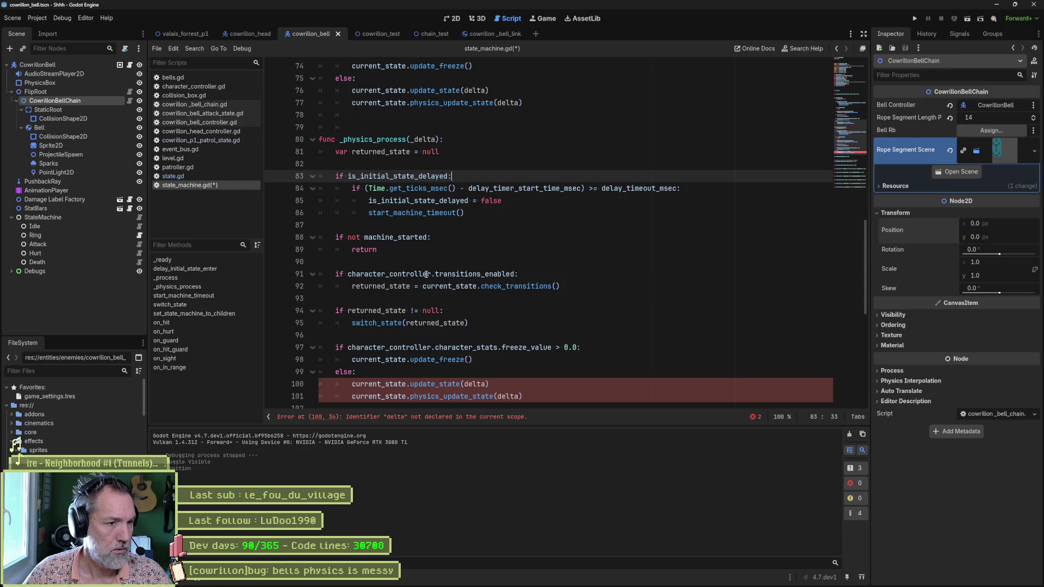
{"action": "mouse_move", "coordinate": [426, 274]}
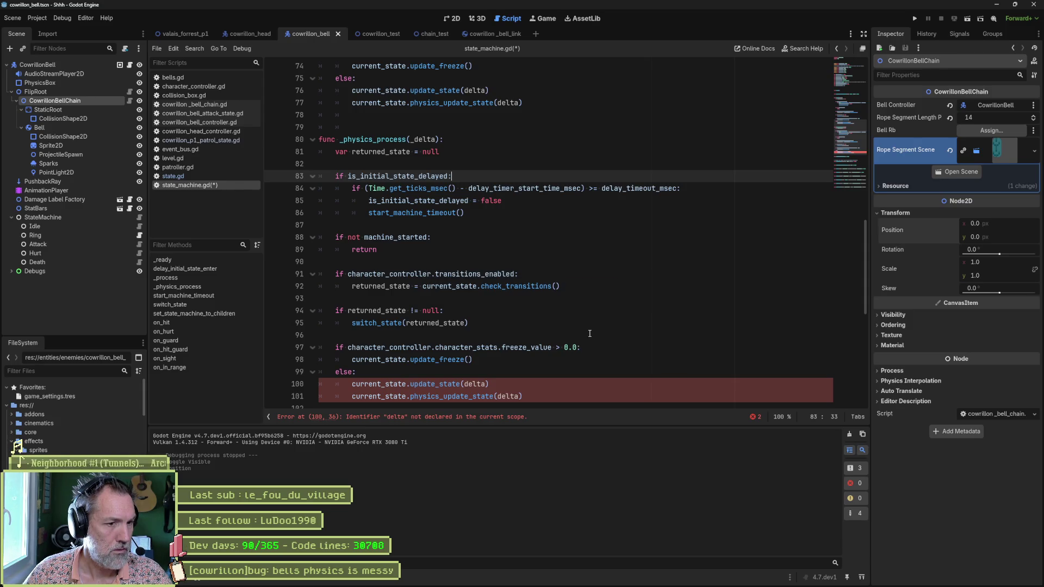
{"action": "scroll", "coordinate": [588, 332], "scroll_direction": "down", "scroll_amount": 1}
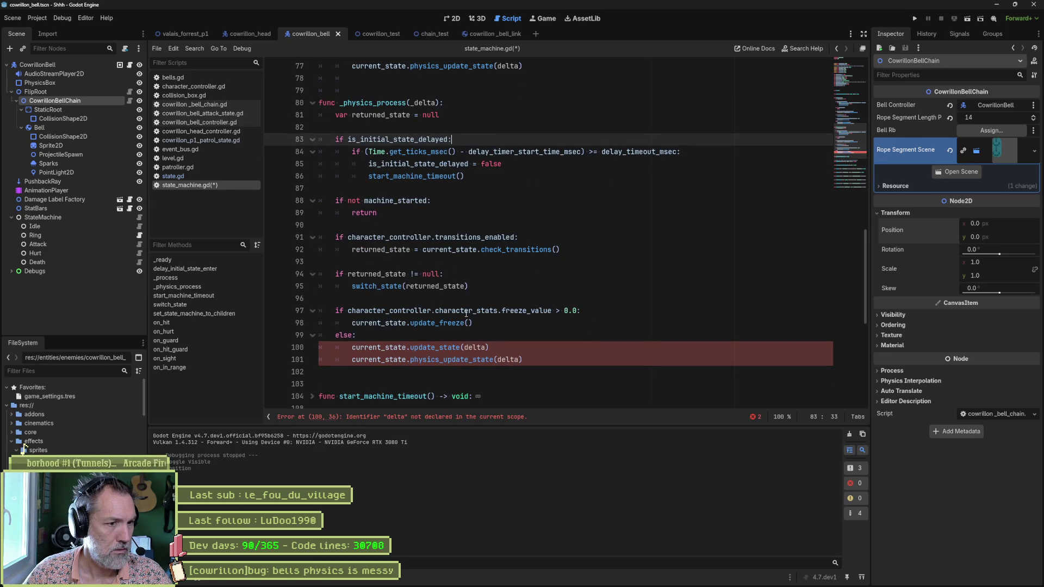
{"action": "left_click", "coordinate": [456, 347]}
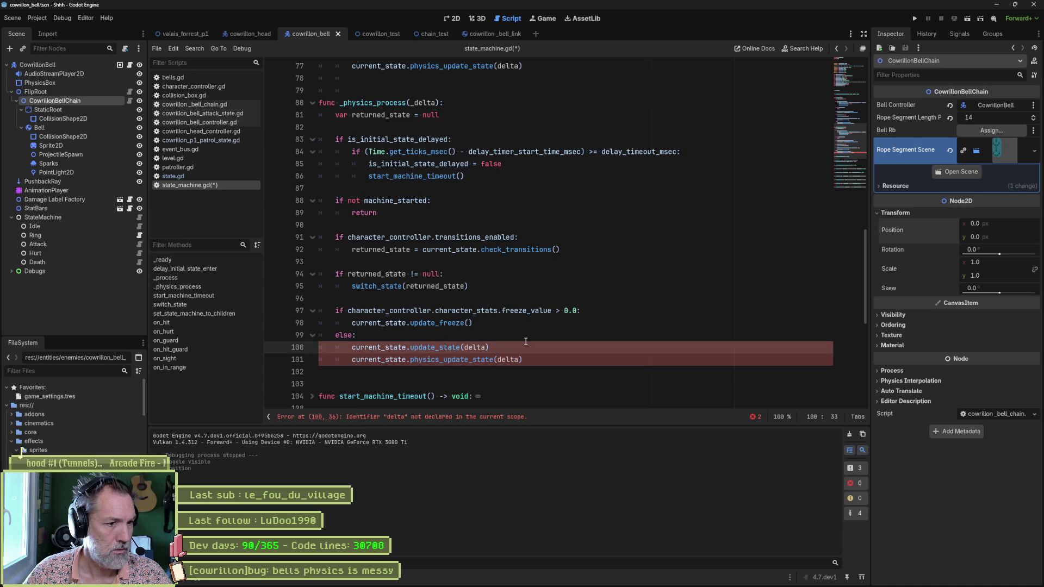
{"action": "key", "text": "ctrl+shift+k"}
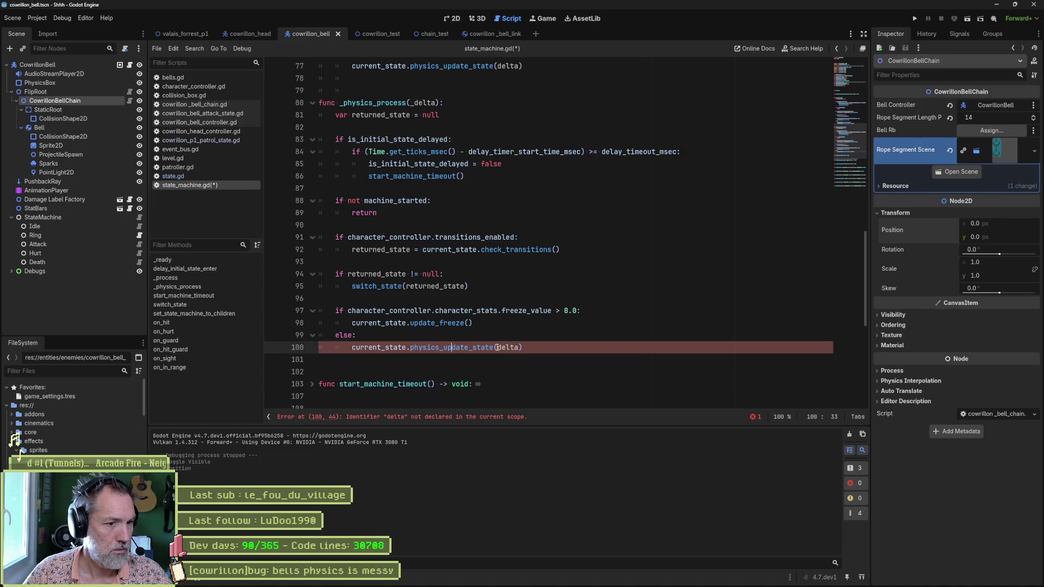
{"action": "type", "text": "_"}
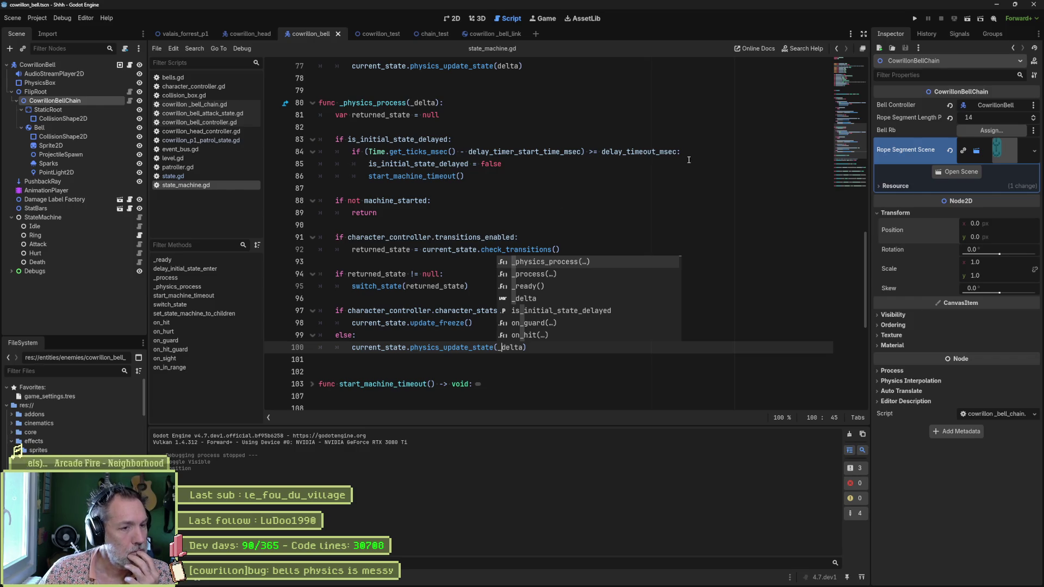
{"action": "left_click", "coordinate": [458, 138]}
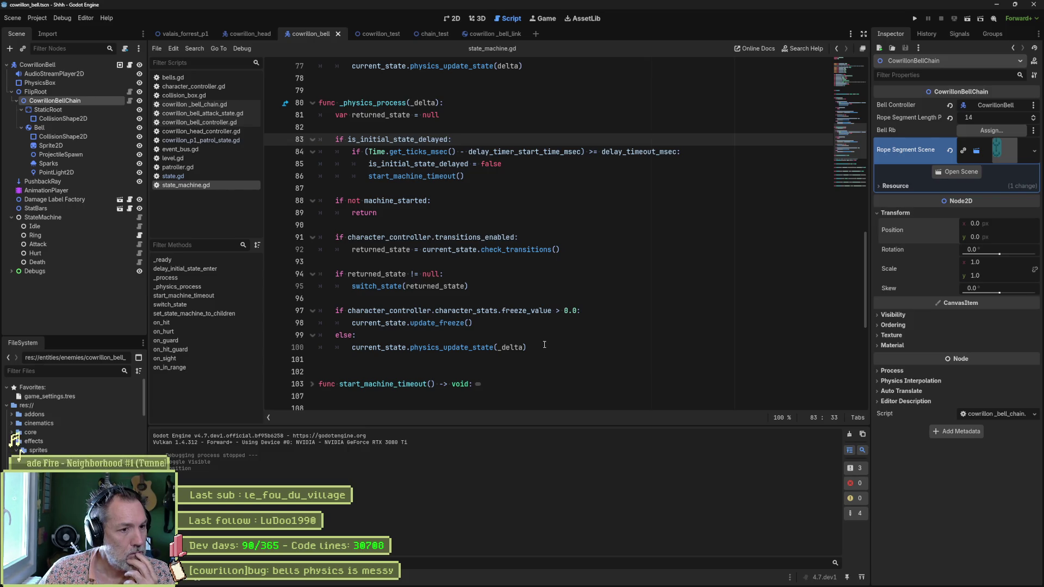
{"action": "left_click_drag", "start_coordinate": [510, 285], "coordinate": [507, 105]}
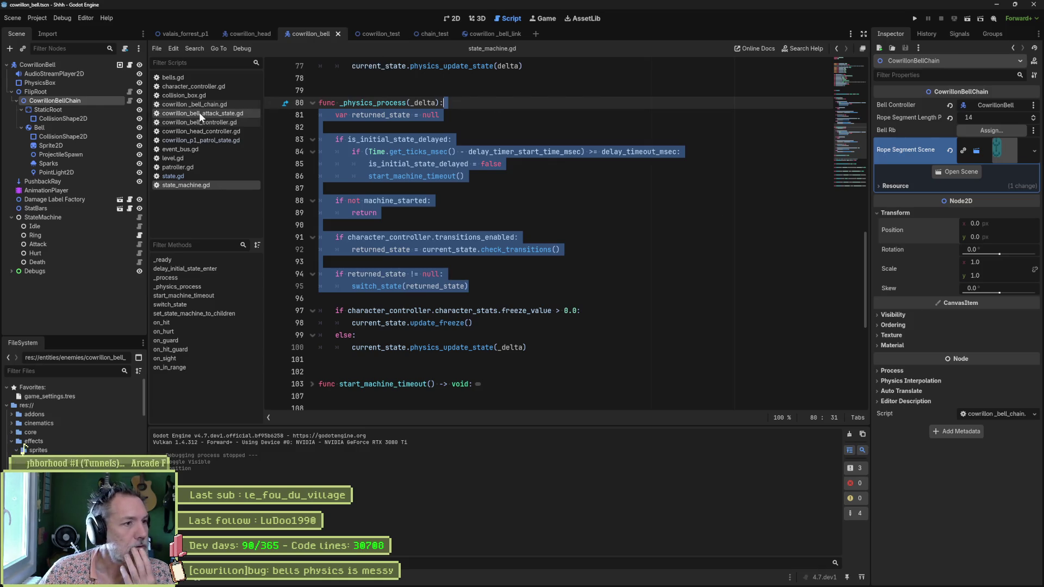
{"action": "left_click", "coordinate": [209, 143]}
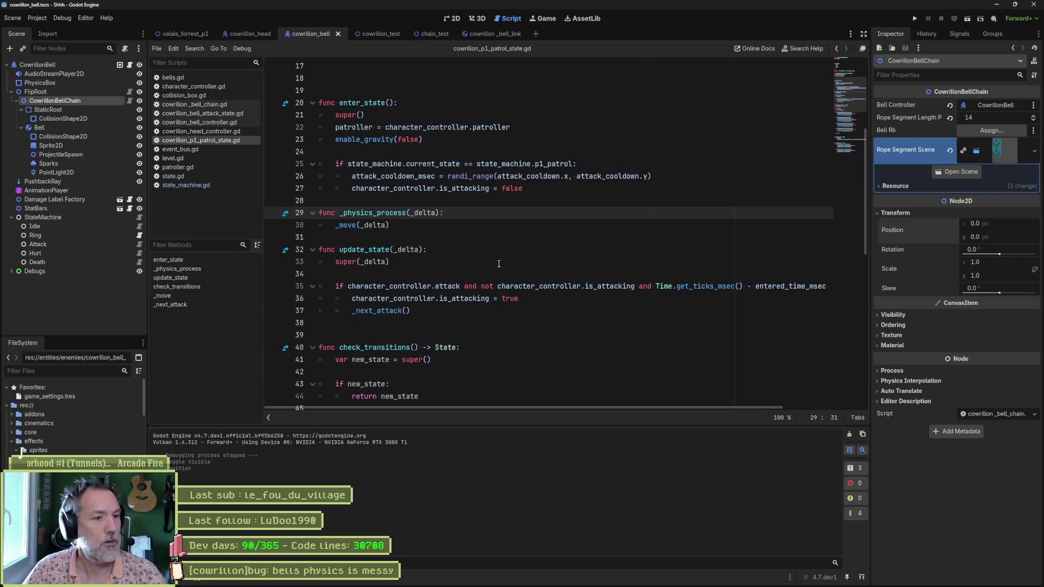
- Rename the patrol state's _physics_process to physics_update_state(_delta) and save
{"action": "left_click", "coordinate": [466, 236]}
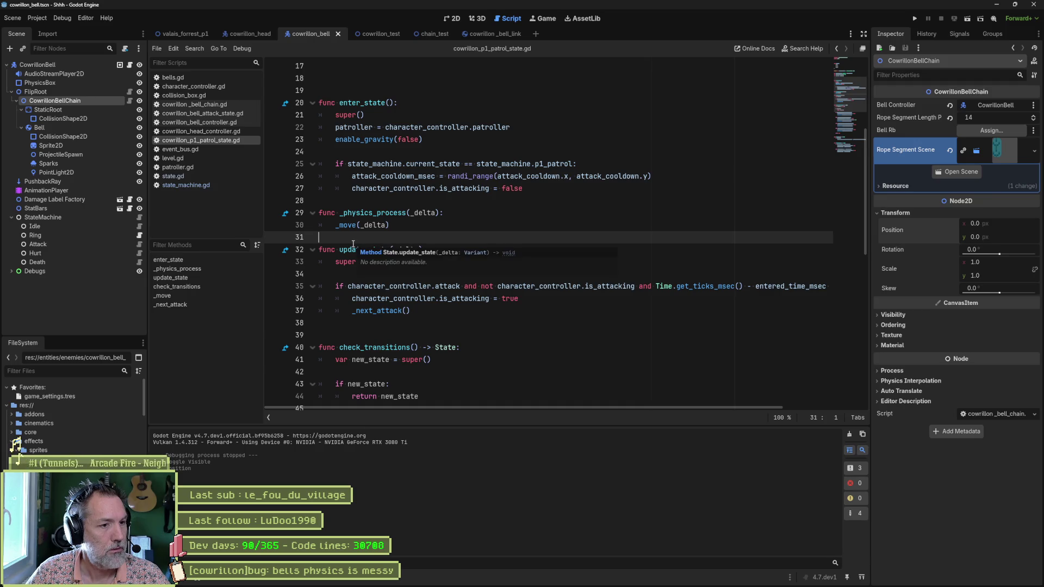
{"action": "double_click", "coordinate": [355, 213]}
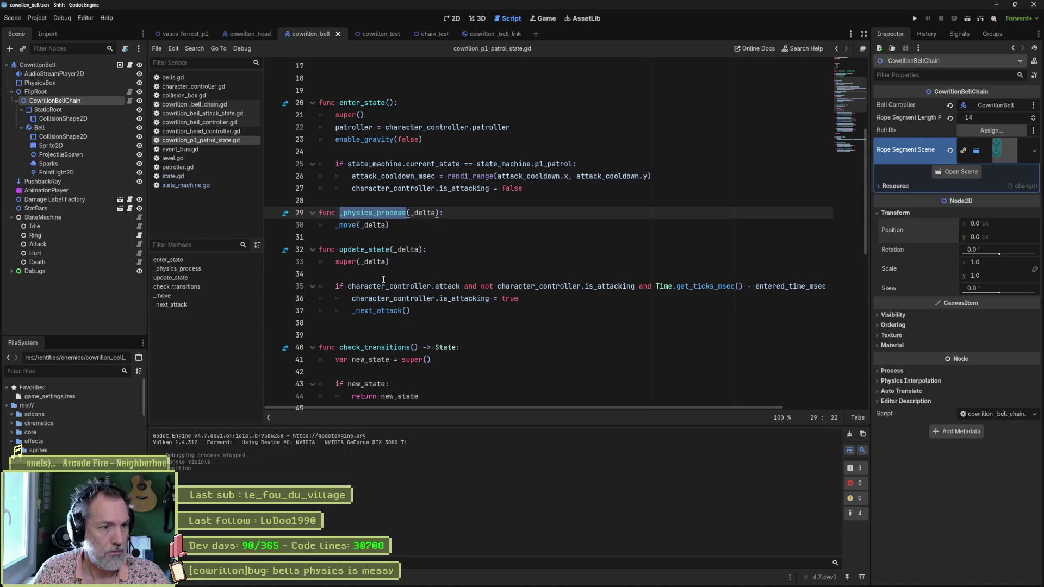
{"action": "type", "text": "phy"}
{"action": "key", "text": "Return"}
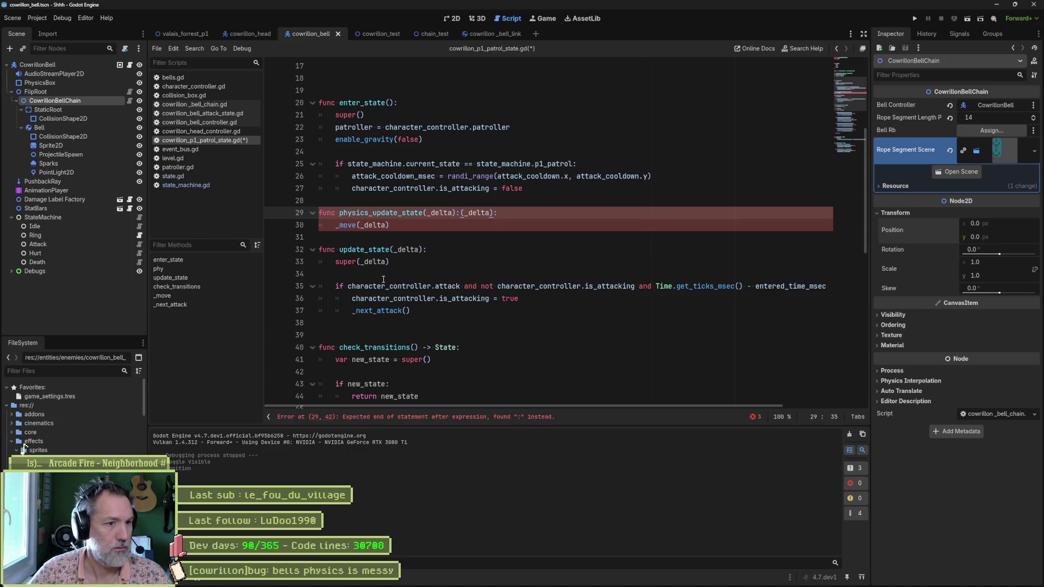
{"action": "key", "text": "shift+End"}
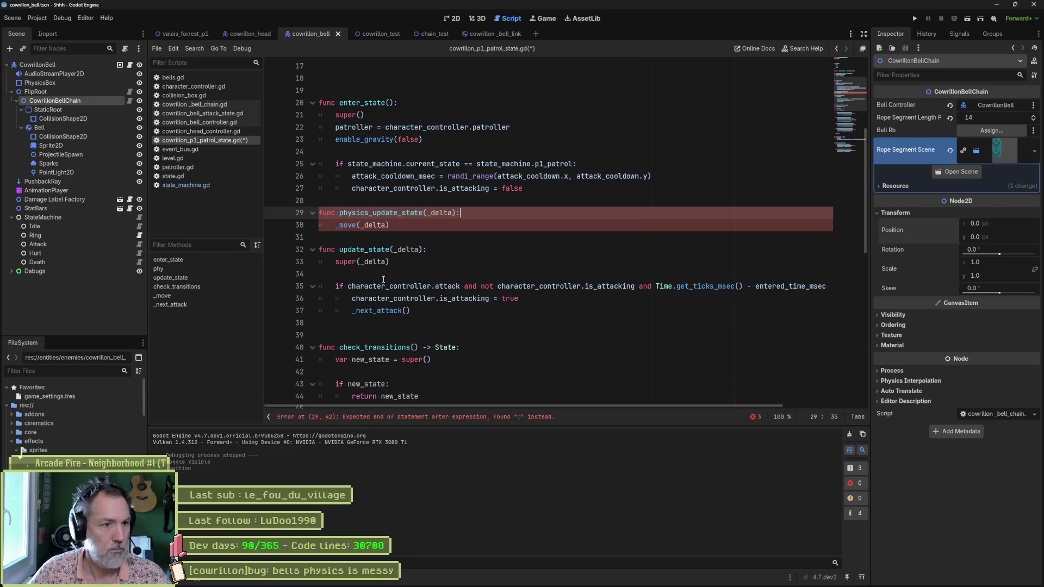
{"action": "key", "text": "Delete"}
{"action": "key", "text": "ctrl+s"}
- Add blank lines around physics_update_state, save again, and run the game with F5
{"action": "key", "text": "Home"}
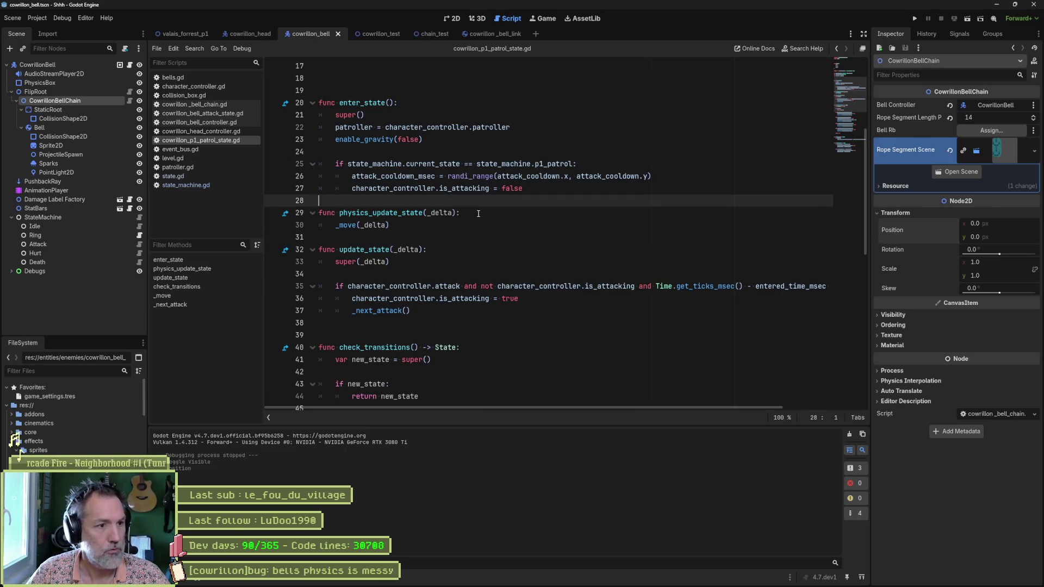
{"action": "key", "text": "Return"}
{"action": "key", "text": "Down"}
{"action": "key", "text": "Down"}
{"action": "key", "text": "Return"}
{"action": "key", "text": "ctrl+s"}
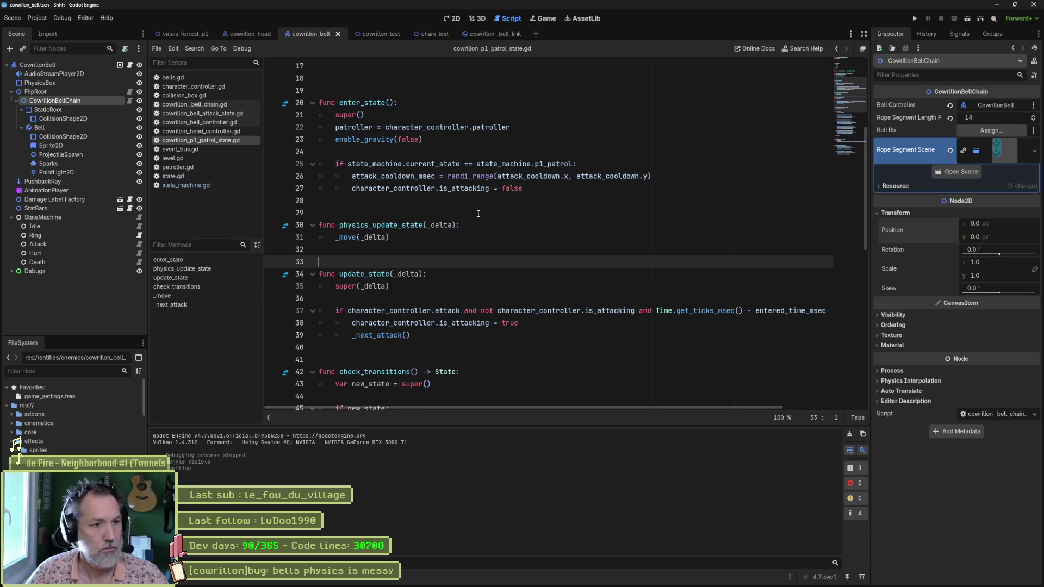
{"action": "key", "text": "F5"}
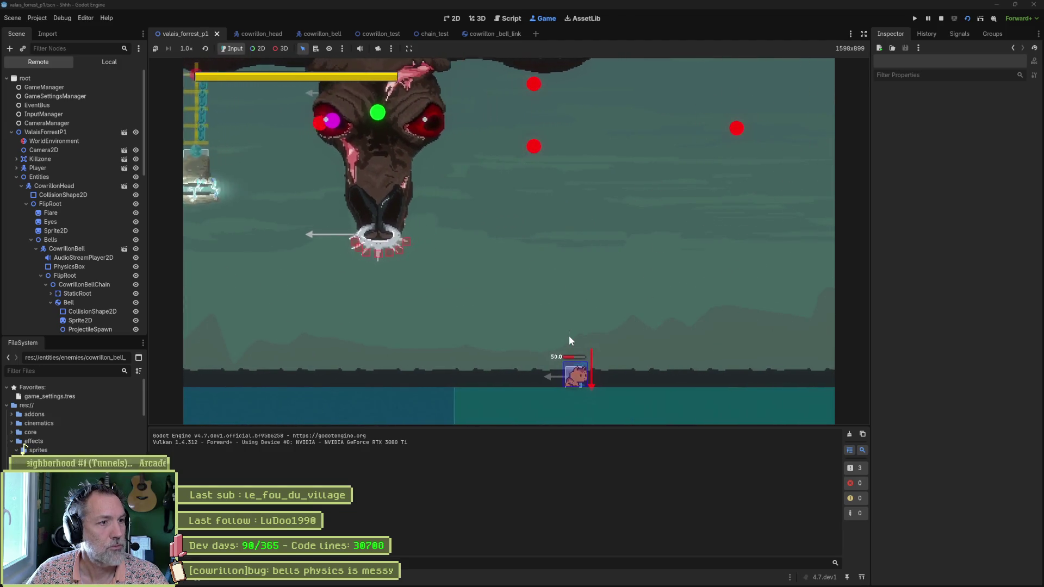
- Stop the game and make physics_update_state call super(_delta) as its first line
{"action": "key", "text": "F8"}
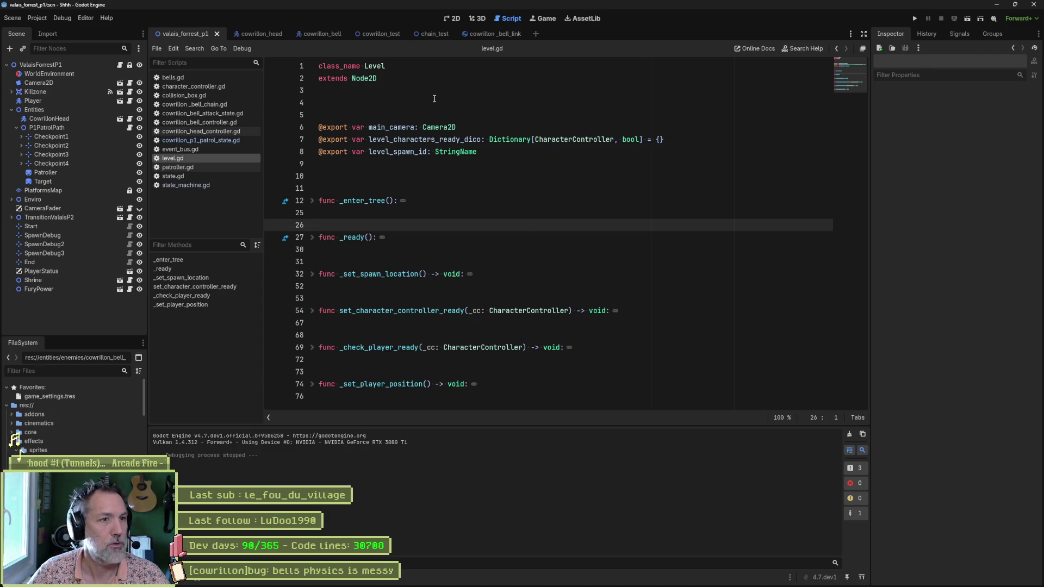
{"action": "left_click", "coordinate": [217, 140]}
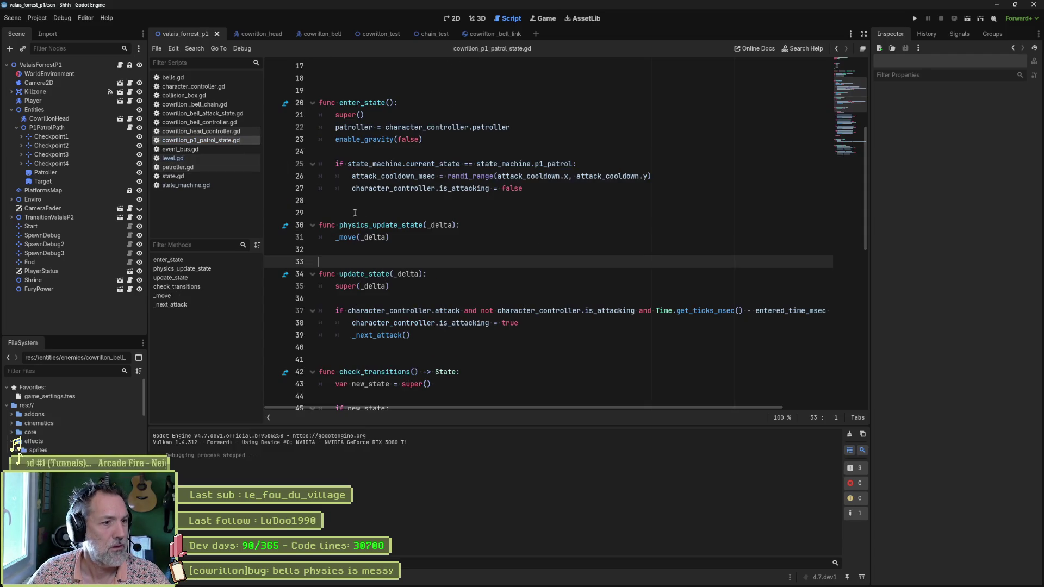
{"action": "left_click", "coordinate": [493, 226]}
{"action": "key", "text": "Return"}
{"action": "type", "text": "super(_delta"}
- Test-run the game, stop it, and jump to the base physics_update_state in state.gd
{"action": "key", "text": "F5"}
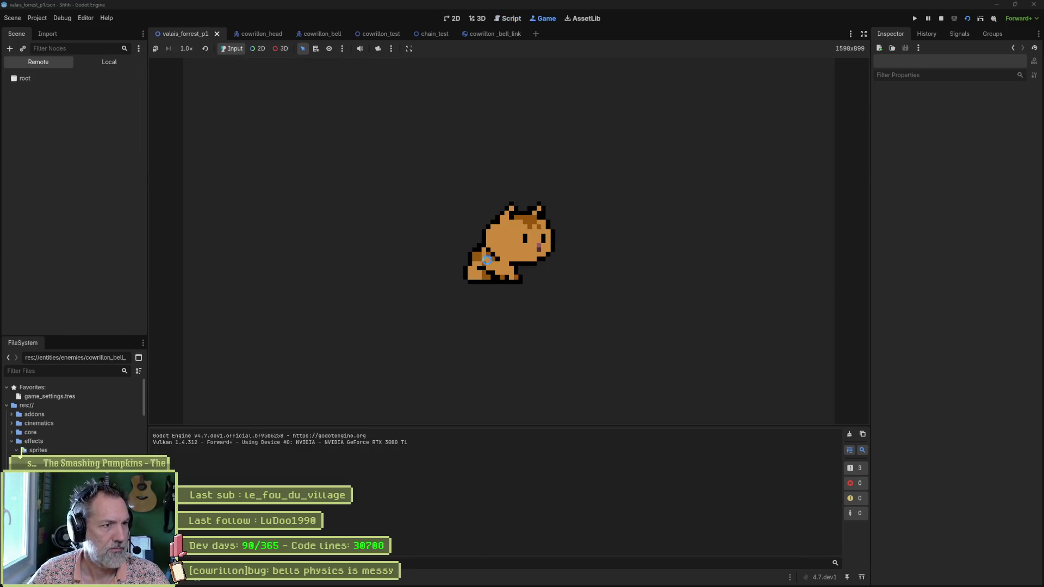
{"action": "key", "text": "F8"}
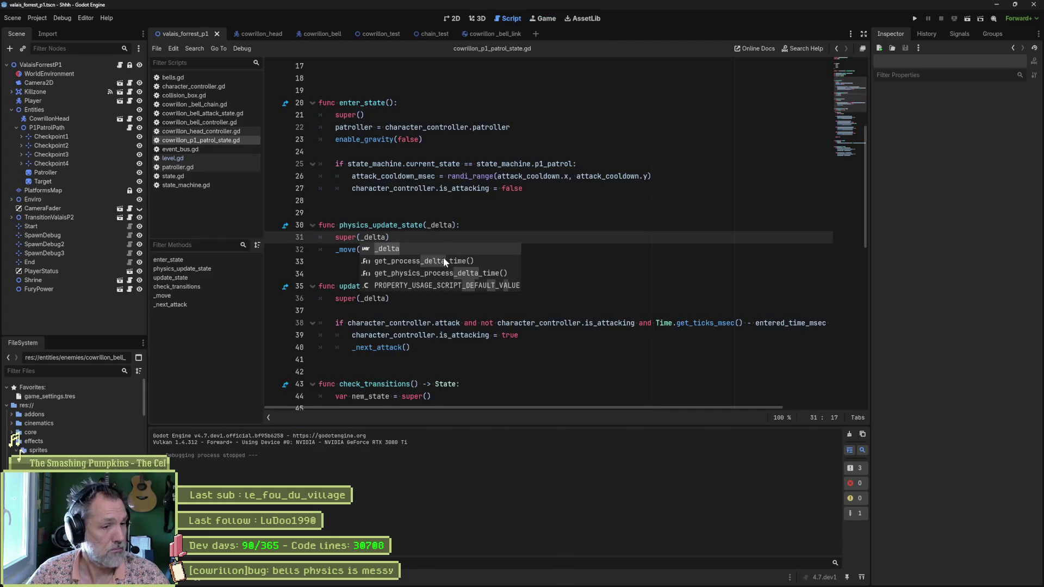
{"action": "left_click", "coordinate": [526, 229]}
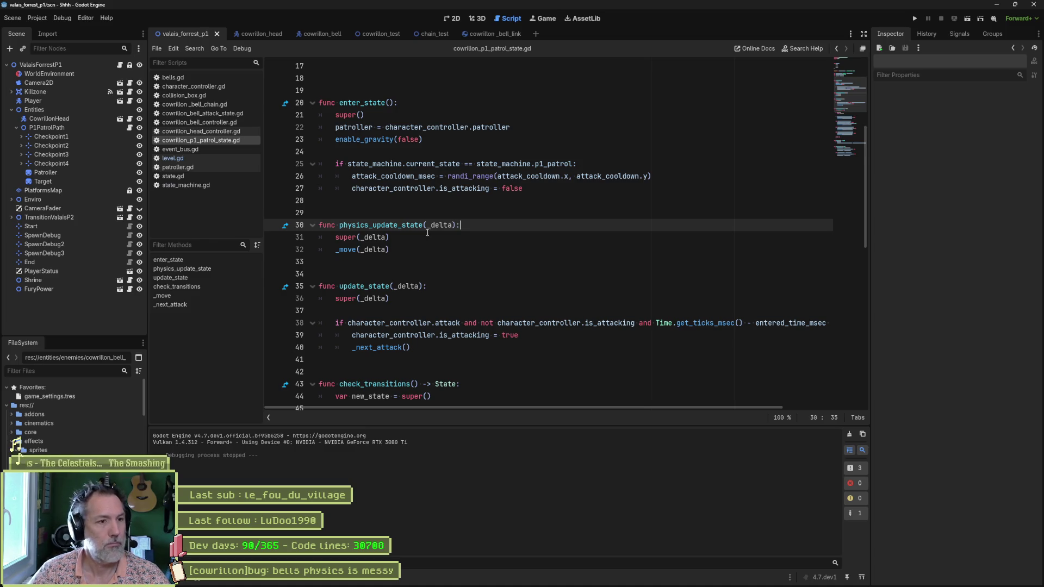
{"action": "left_click", "coordinate": [286, 225]}
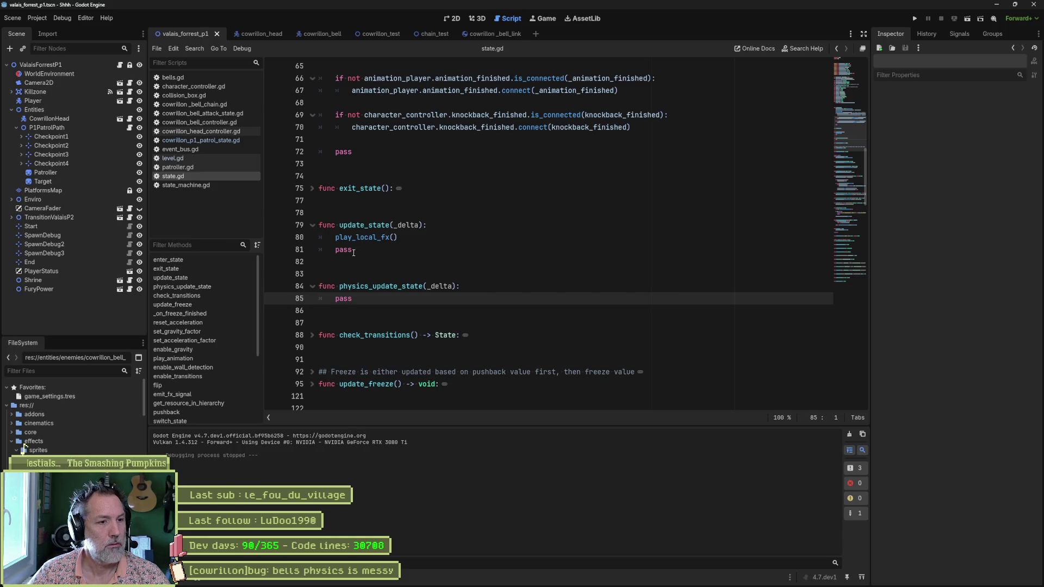
- Search the whole project for physics_update_state and open its matches in state_machine.gd
{"action": "double_click", "coordinate": [381, 286]}
{"action": "key", "text": "ctrl+shift+f"}
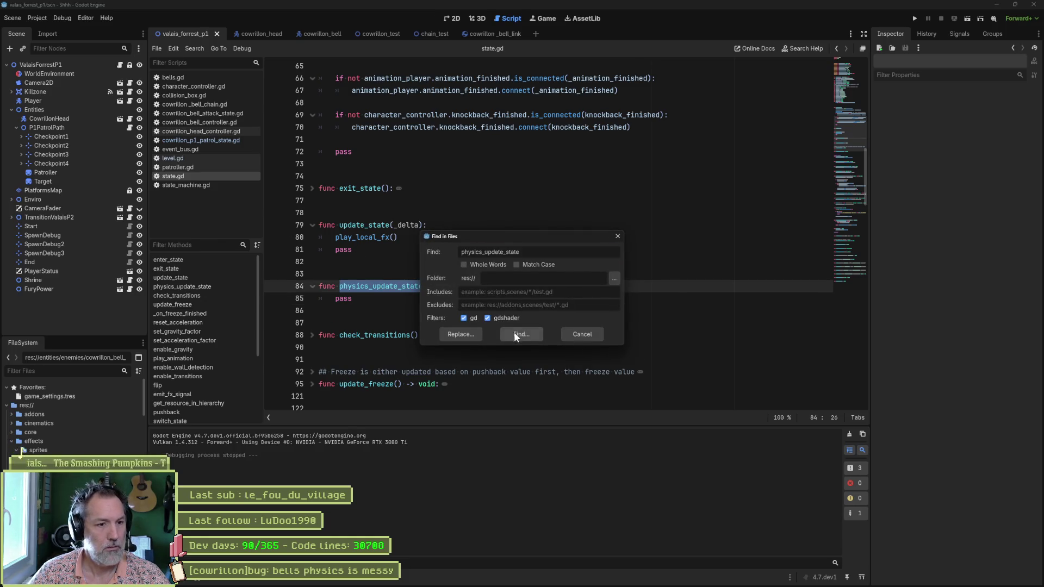
{"action": "left_click", "coordinate": [521, 334]}
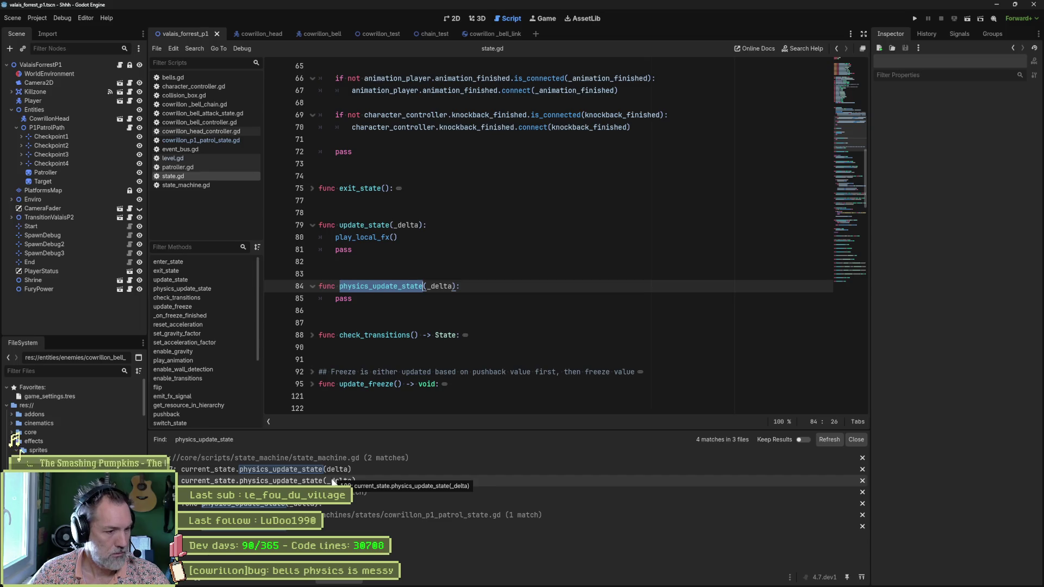
{"action": "left_click", "coordinate": [352, 469]}
{"action": "left_click", "coordinate": [358, 477]}
{"action": "left_click", "coordinate": [355, 468]}
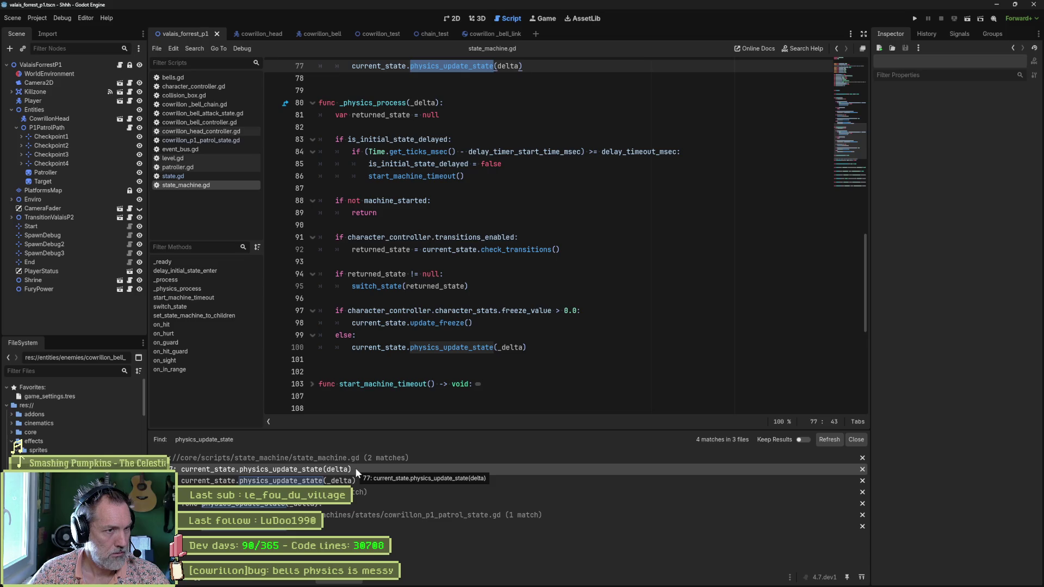
- Delete the physics_update_state call from _process on line 77 and run the scene with F6
{"action": "scroll", "coordinate": [509, 289], "scroll_direction": "up", "scroll_amount": 9}
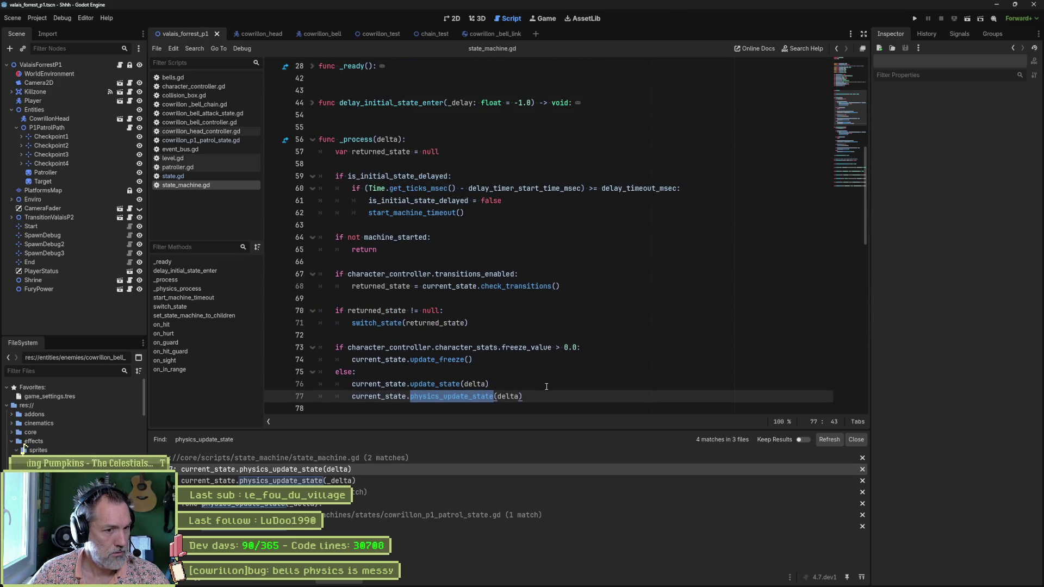
{"action": "left_click", "coordinate": [545, 396]}
{"action": "key", "text": "shift+Home"}
{"action": "key", "text": "shift+Home"}
{"action": "key", "text": "BackSpace"}
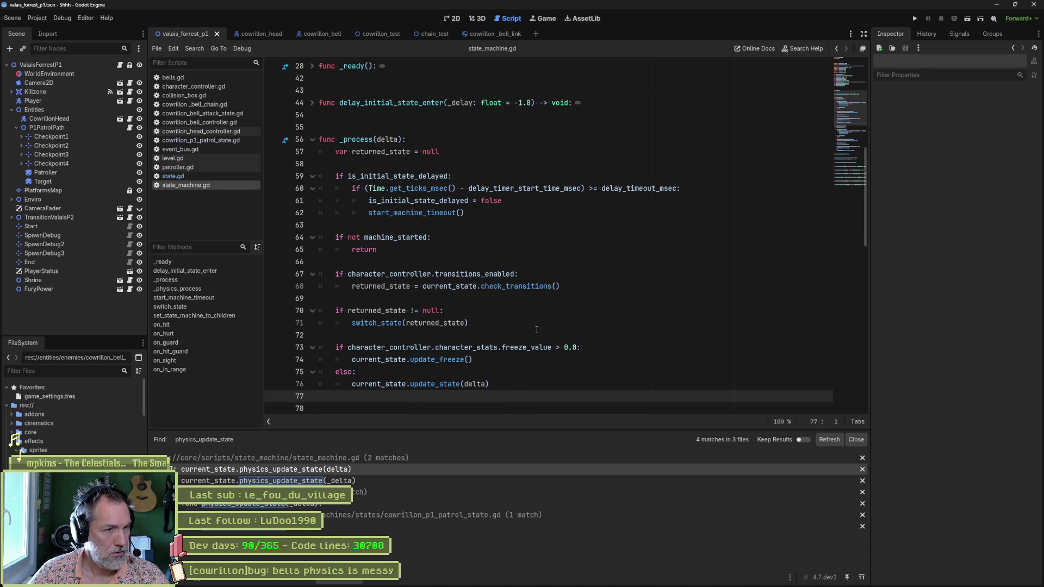
{"action": "scroll", "coordinate": [536, 332], "scroll_direction": "down", "scroll_amount": 8}
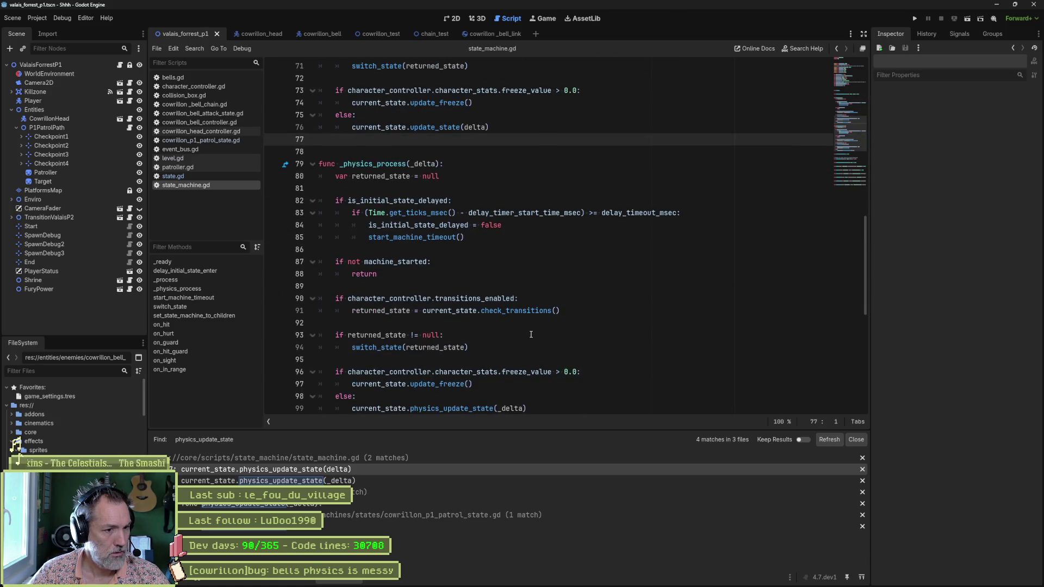
{"action": "scroll", "coordinate": [531, 335], "scroll_direction": "down", "scroll_amount": 1}
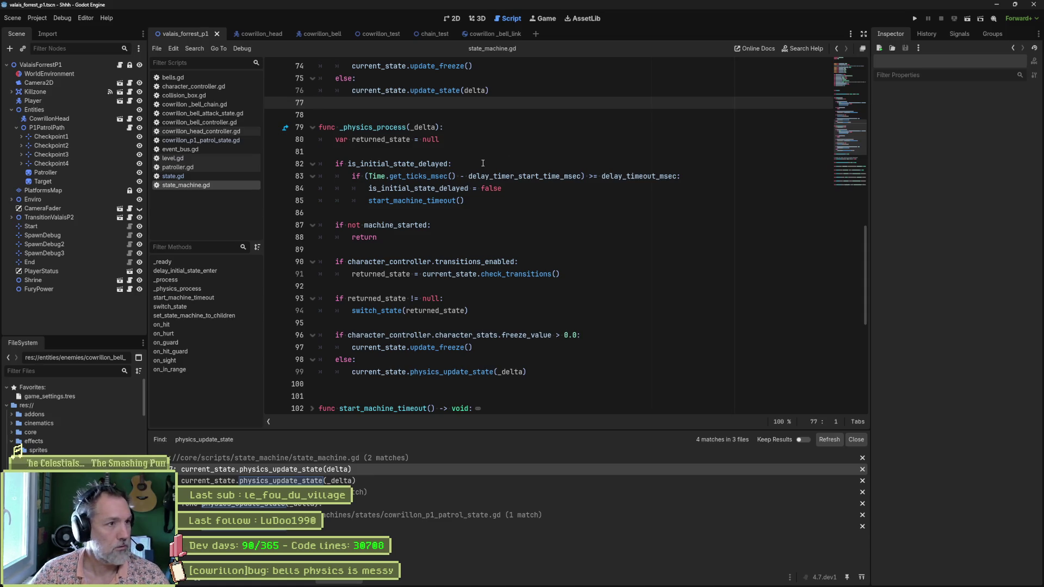
{"action": "key", "text": "F6"}
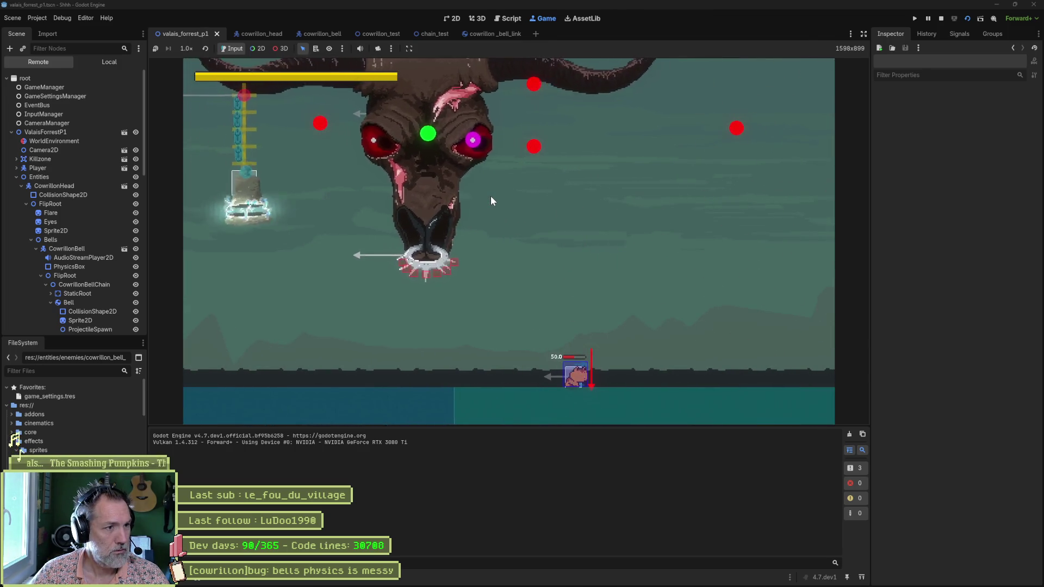
- Stop the game, collapse the output panel, and highlight every use of returned_state
{"action": "key", "text": "F8"}
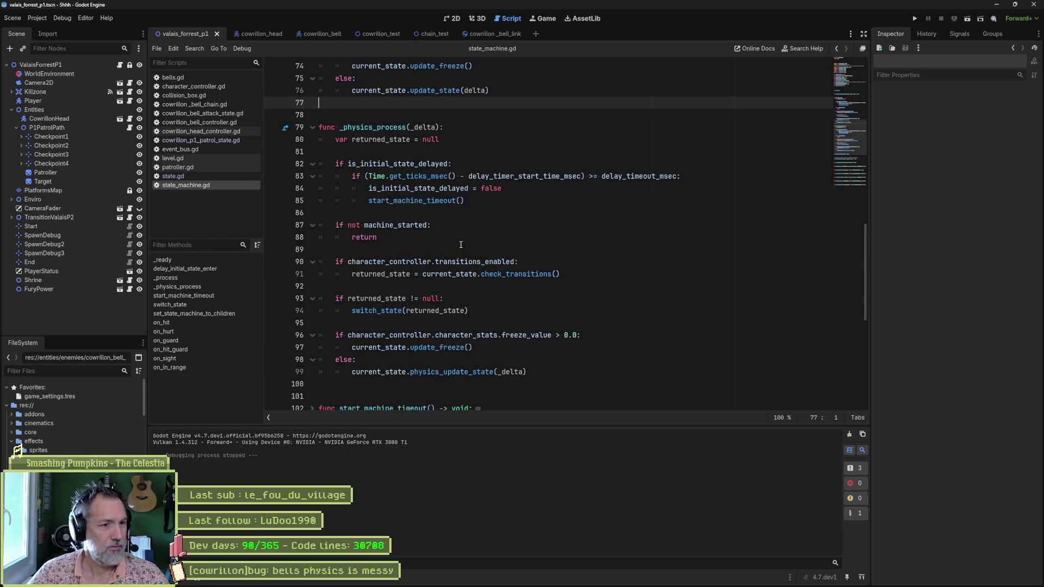
{"action": "scroll", "coordinate": [513, 284], "scroll_direction": "up", "scroll_amount": 8}
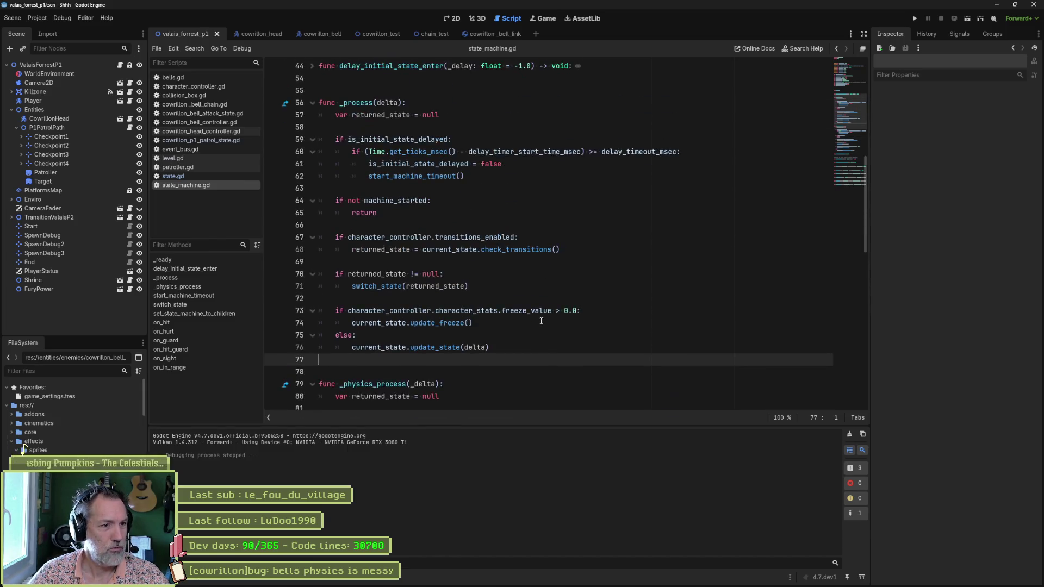
{"action": "scroll", "coordinate": [563, 381], "scroll_direction": "down", "scroll_amount": 3}
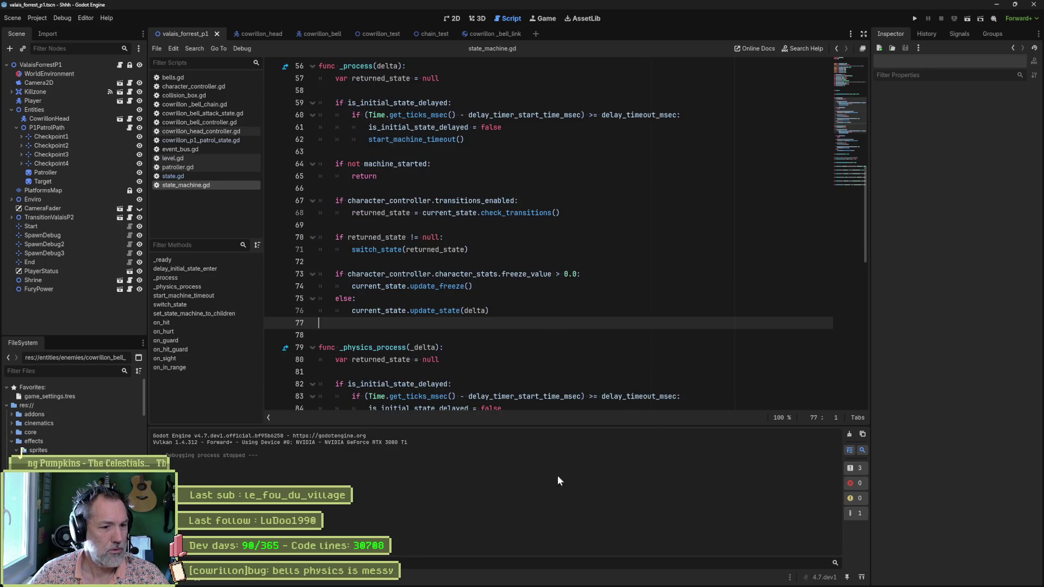
{"action": "left_click", "coordinate": [199, 580]}
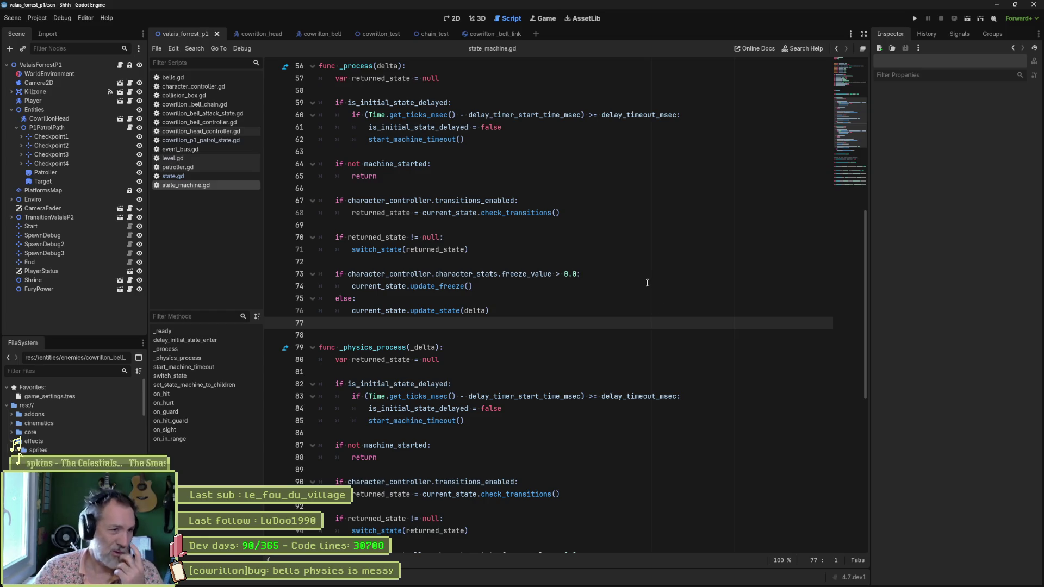
{"action": "double_click", "coordinate": [384, 78]}
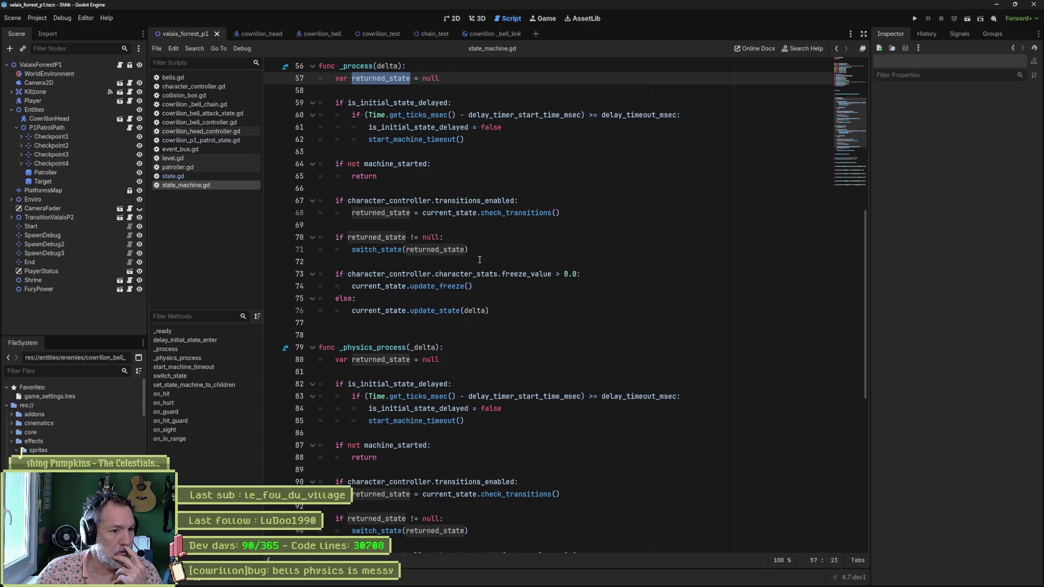
- Comment out lines 80-94 of _physics_process with Ctrl+K and run the game again
{"action": "scroll", "coordinate": [480, 260], "scroll_direction": "down", "scroll_amount": 3}
{"action": "left_click_drag", "start_coordinate": [466, 422], "coordinate": [477, 255]}
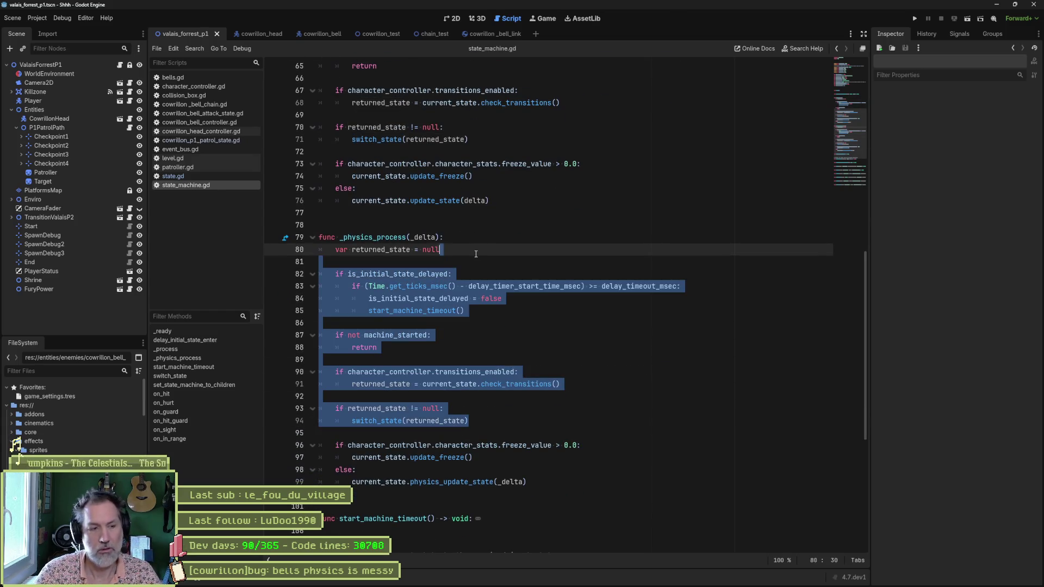
{"action": "key", "text": "ctrl+k"}
{"action": "key", "text": "F5"}
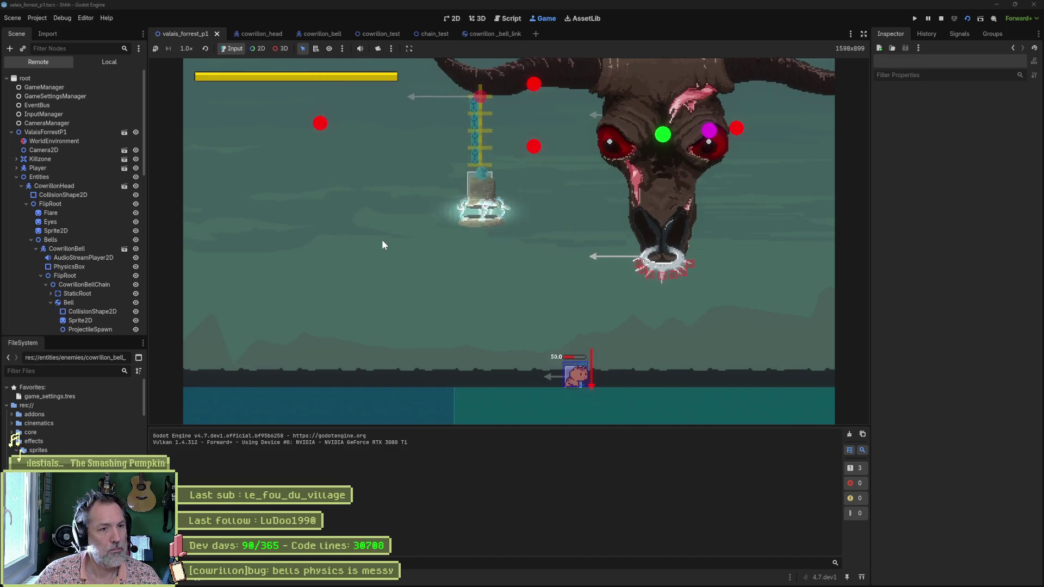
- Inspect CowrillonHead in the running game, stop it, and delete commented-out lines 80–95 in state_machine.gd
{"action": "left_click", "coordinate": [54, 186]}
{"action": "scroll", "coordinate": [924, 370], "scroll_direction": "down", "scroll_amount": 10}
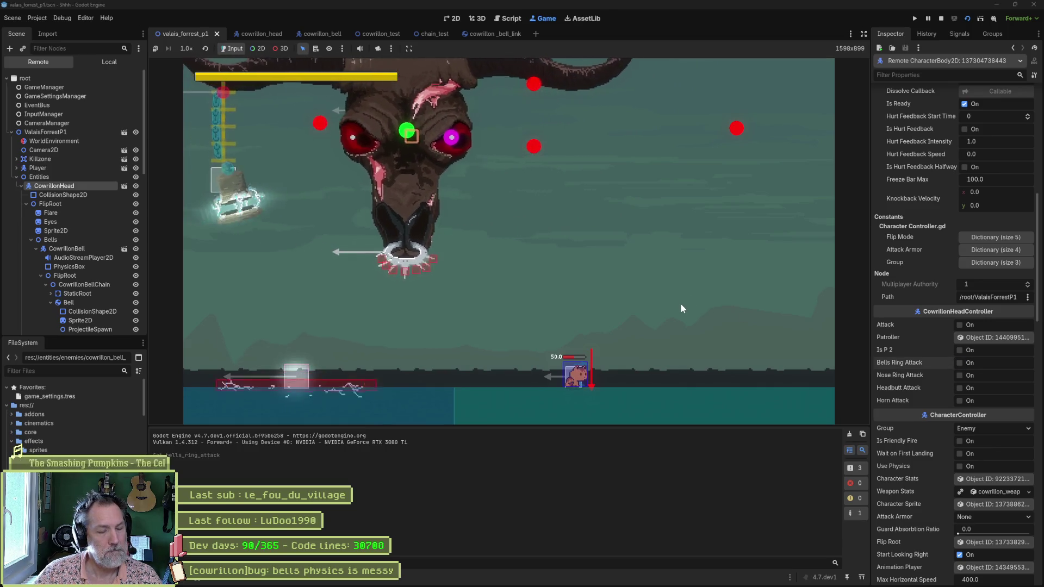
{"action": "key", "text": "F8"}
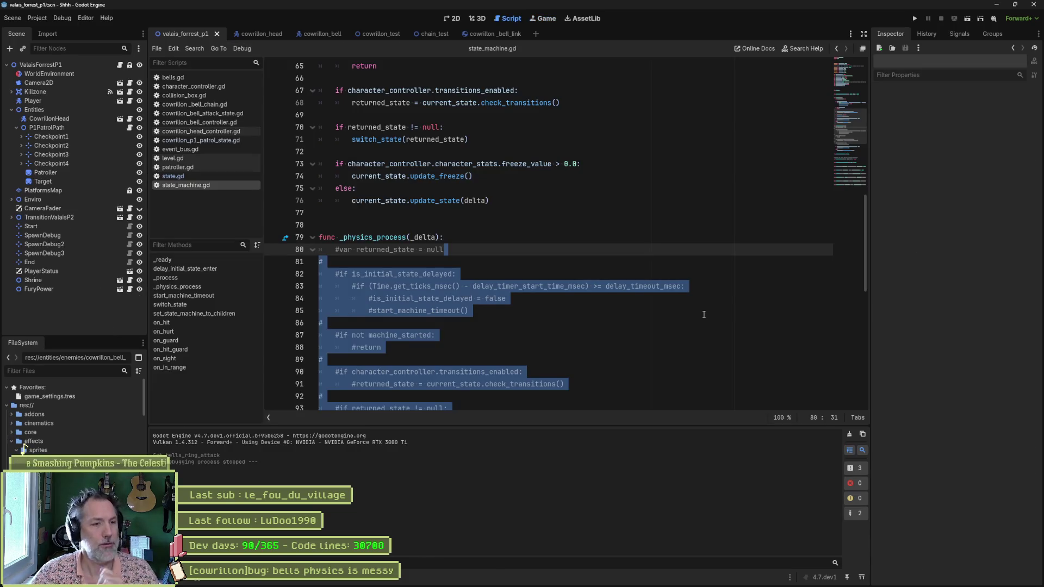
{"action": "scroll", "coordinate": [551, 241], "scroll_direction": "down", "scroll_amount": 1}
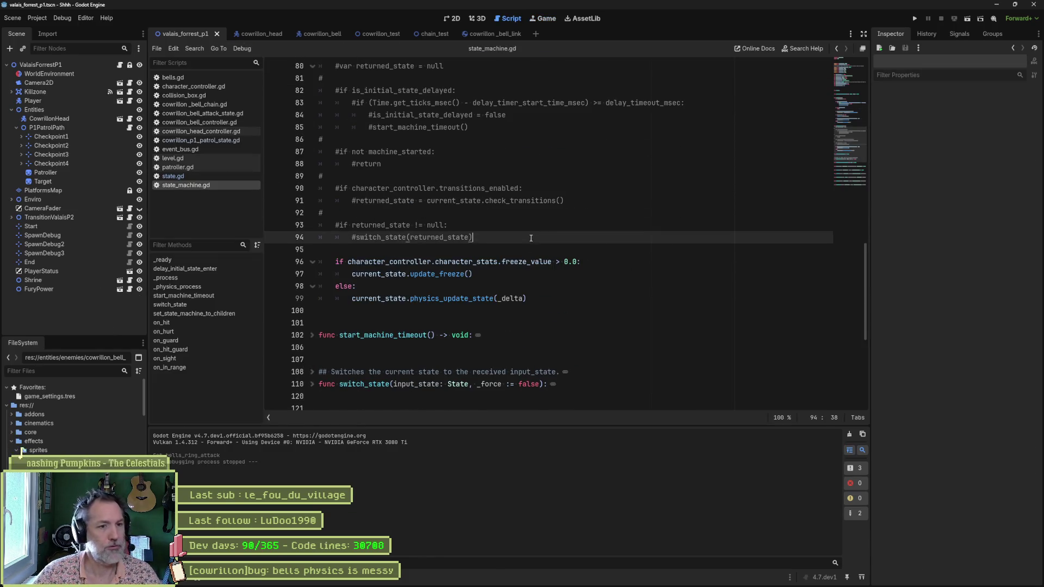
{"action": "left_click", "coordinate": [544, 384]}
{"action": "left_click", "coordinate": [474, 199], "text": "shift"}
{"action": "key", "text": "Delete"}
{"action": "key", "text": "ctrl+s"}
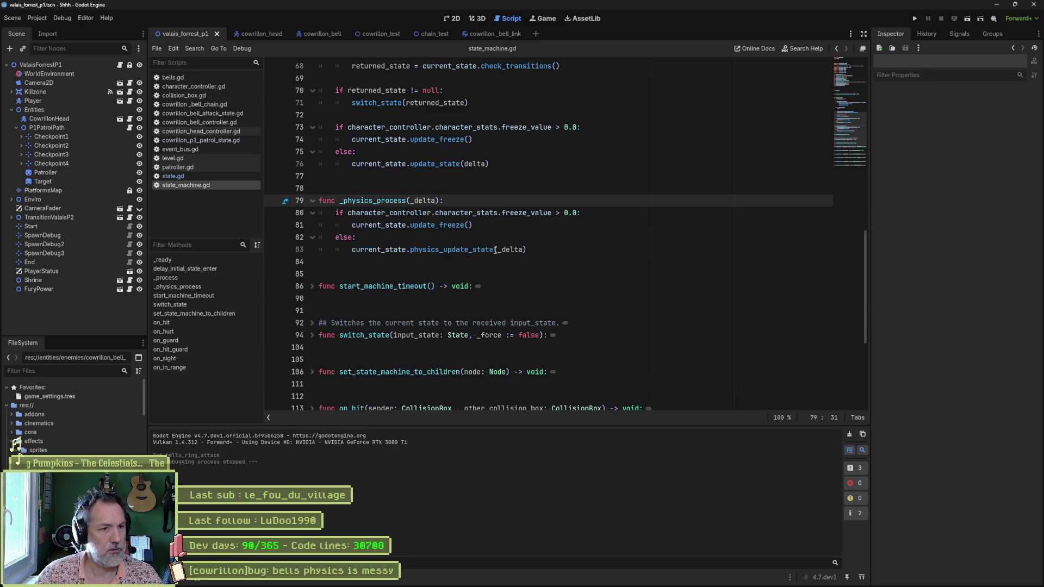
- Add 'not' to the line 80 freeze condition and remove the update_freeze/else branch, then save
{"action": "left_click", "coordinate": [503, 212]}
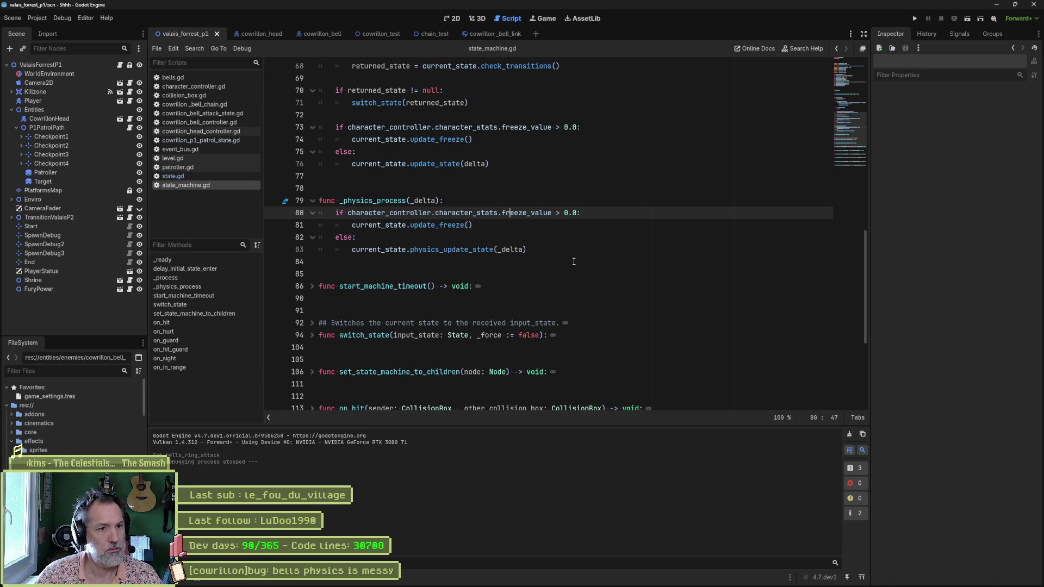
{"action": "double_click", "coordinate": [438, 225]}
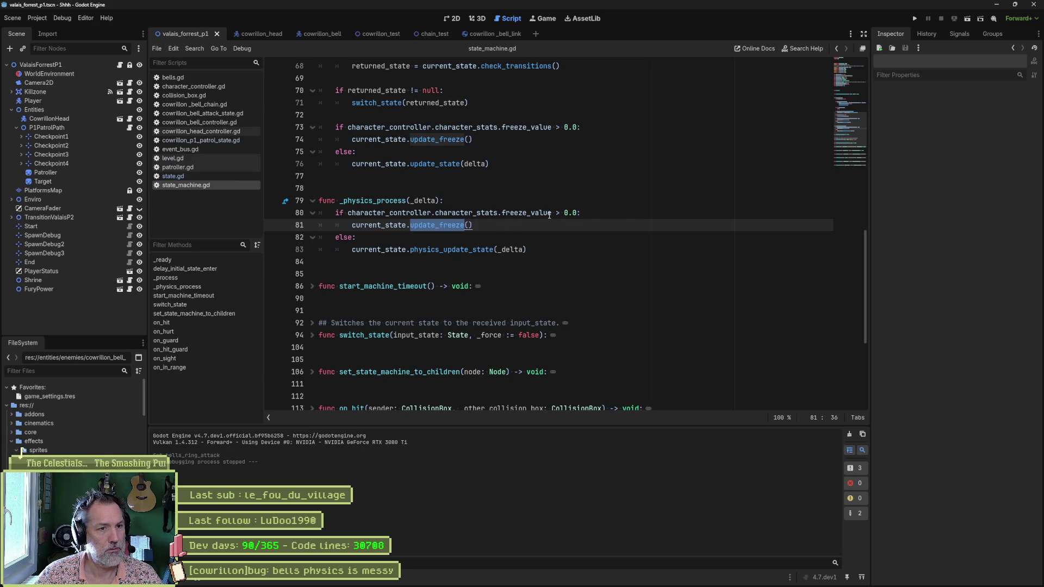
{"action": "left_click", "coordinate": [349, 215]}
{"action": "type", "text": "not"}
{"action": "key", "text": "Down"}
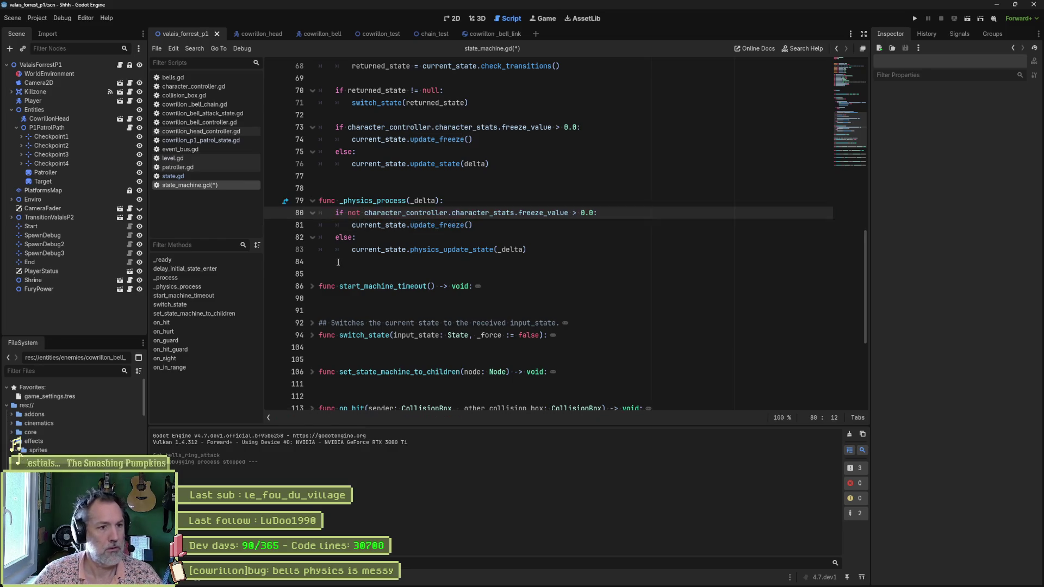
{"action": "key", "text": "ctrl+shift+k"}
{"action": "key", "text": "ctrl+shift+k"}
{"action": "key", "text": "ctrl+s"}
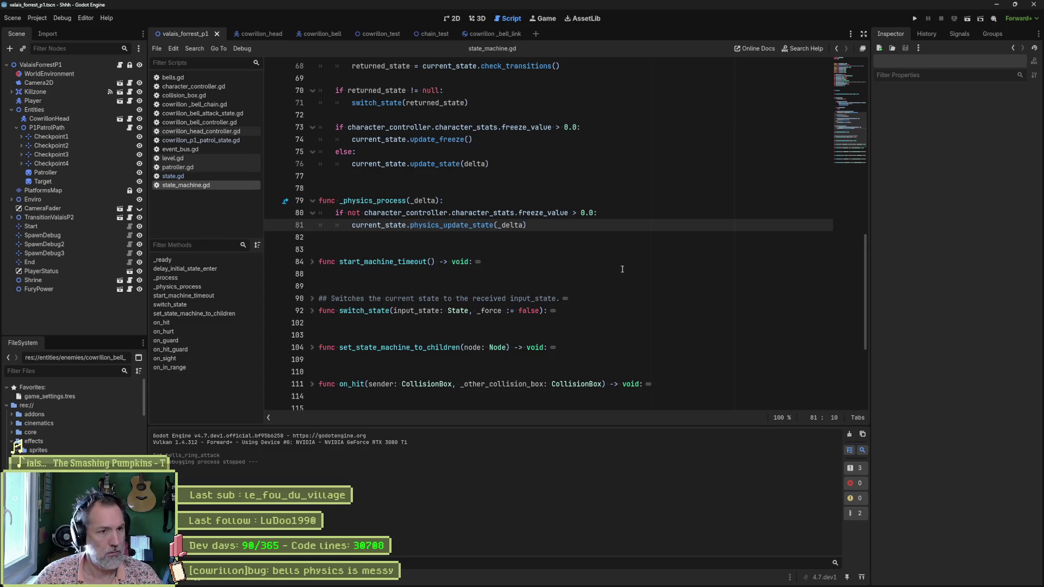
- Change the line 80 comparison to <= and drop the 'not', then save the script
{"action": "scroll", "coordinate": [656, 272], "scroll_direction": "up", "scroll_amount": 2}
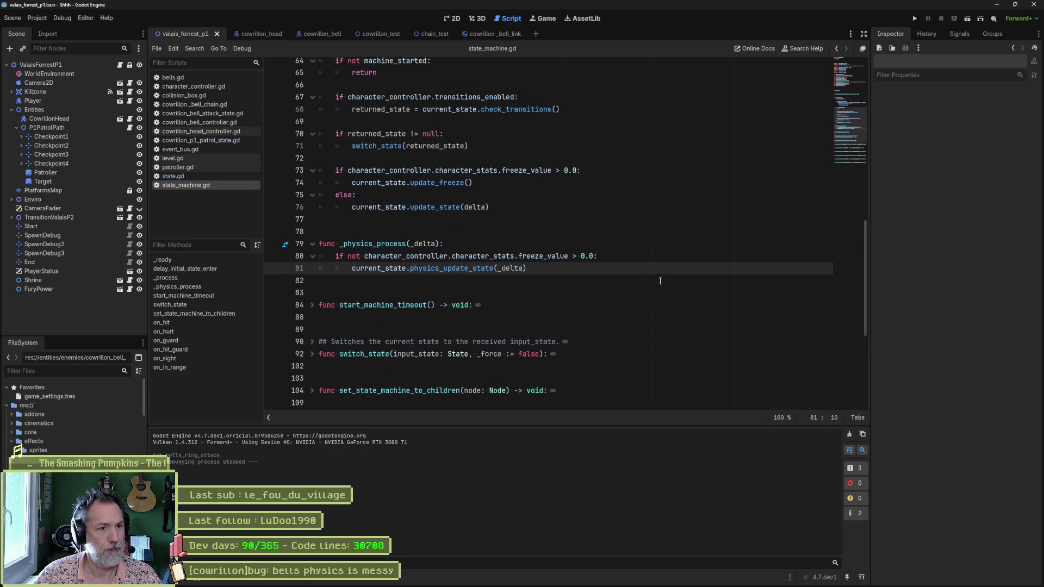
{"action": "left_click", "coordinate": [577, 287]}
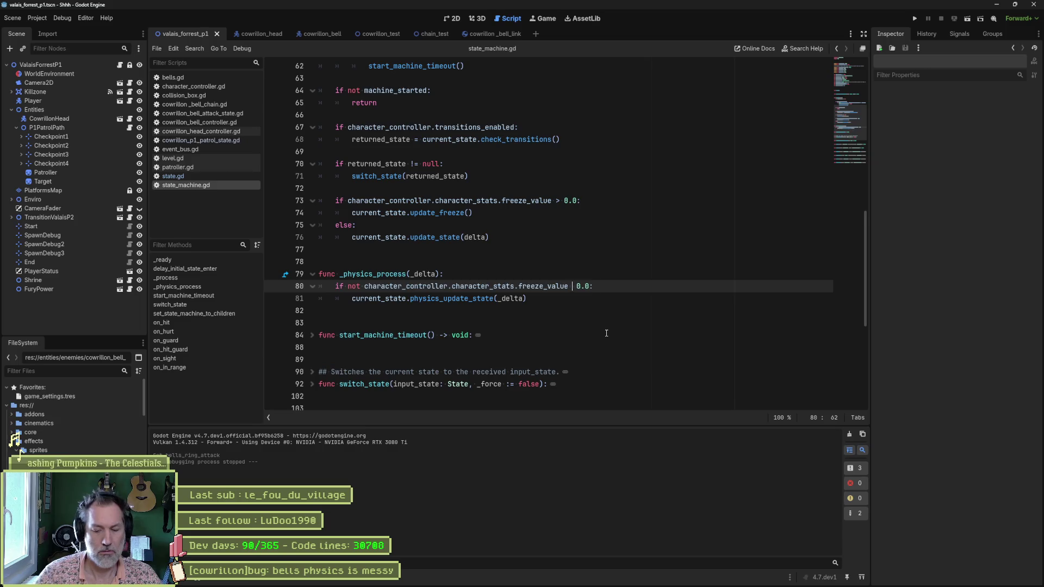
{"action": "key", "text": "BackSpace"}
{"action": "type", "text": "<="}
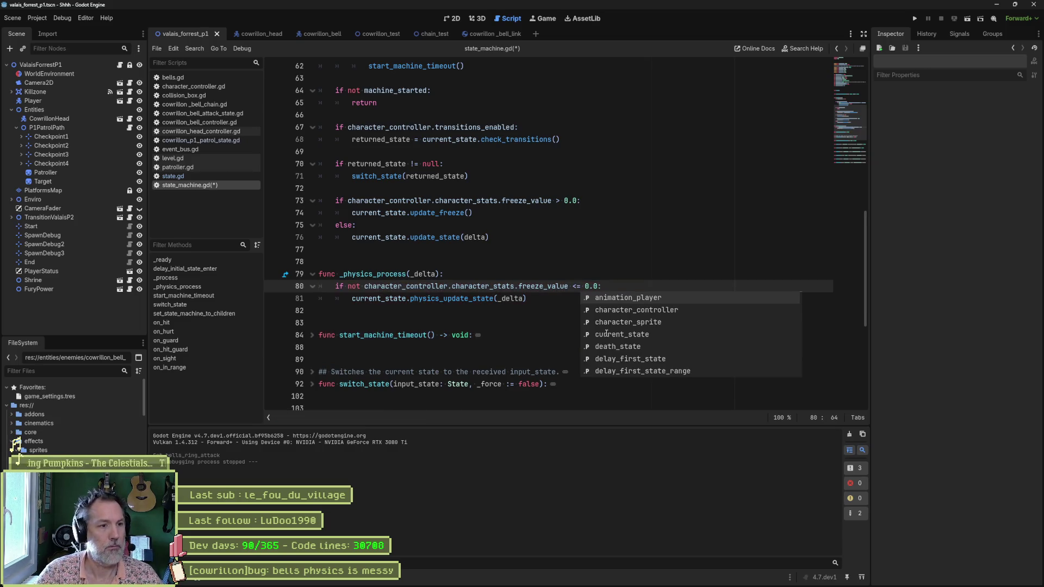
{"action": "key", "text": "ctrl+Left"}
{"action": "key", "text": "ctrl+Left"}
{"action": "key", "text": "ctrl+Left"}
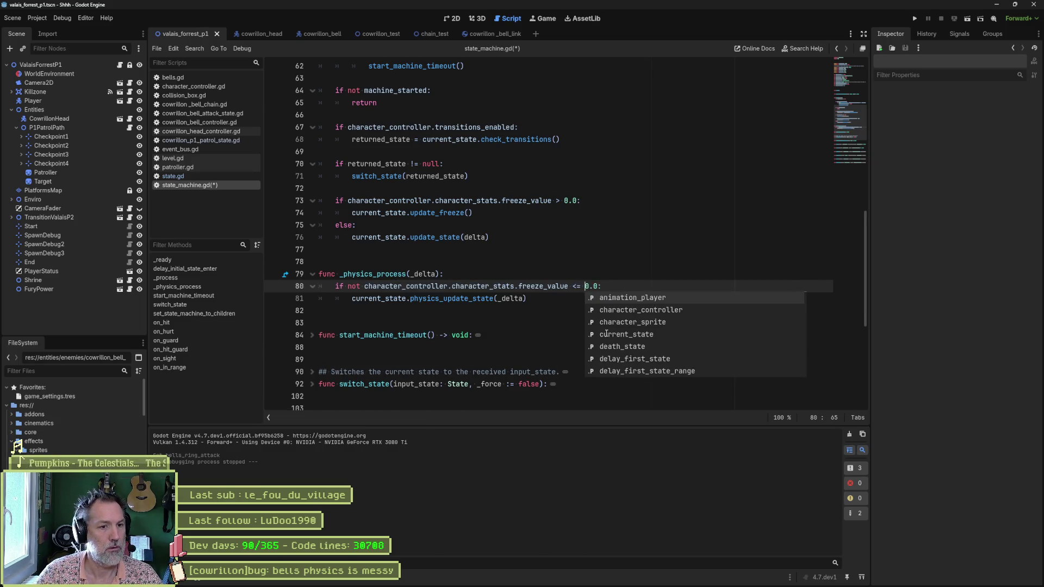
{"action": "key", "text": "ctrl+Left"}
{"action": "key", "text": "ctrl+BackSpace"}
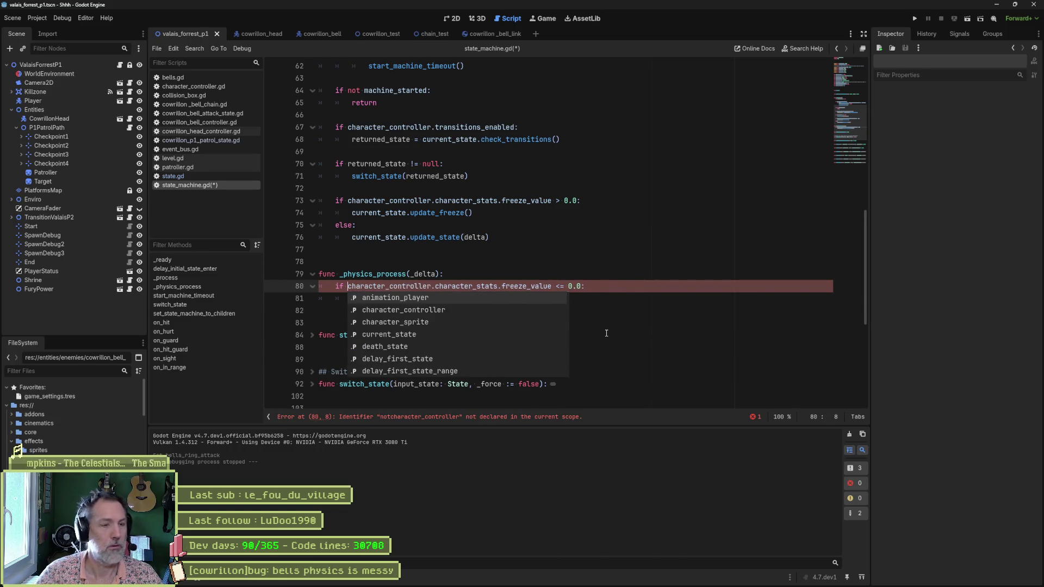
{"action": "key", "text": "ctrl+s"}
- Test-run the game with the edited state machine and stop it
{"action": "key", "text": "F6"}
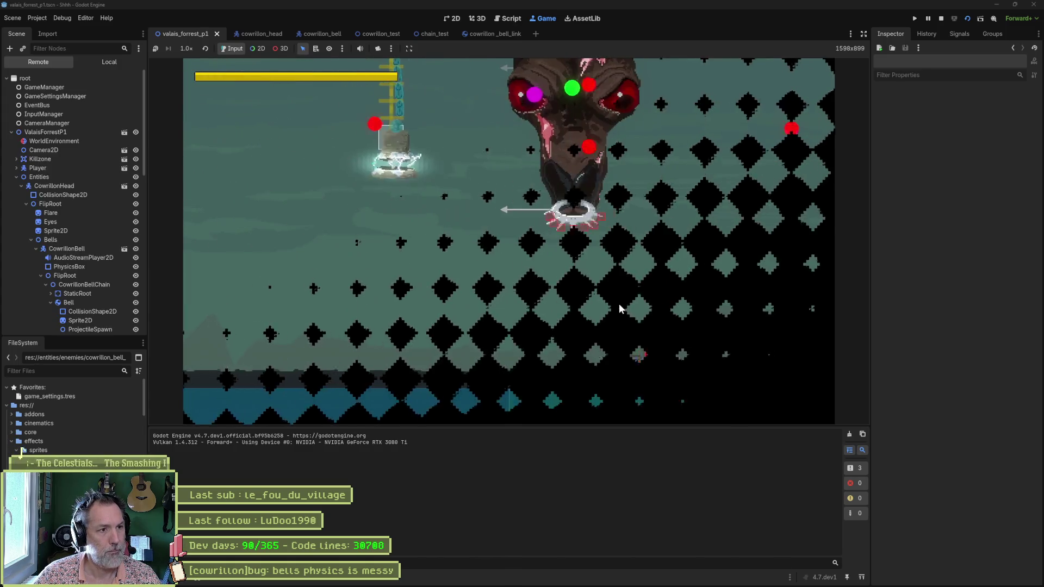
{"action": "key", "text": "F8"}
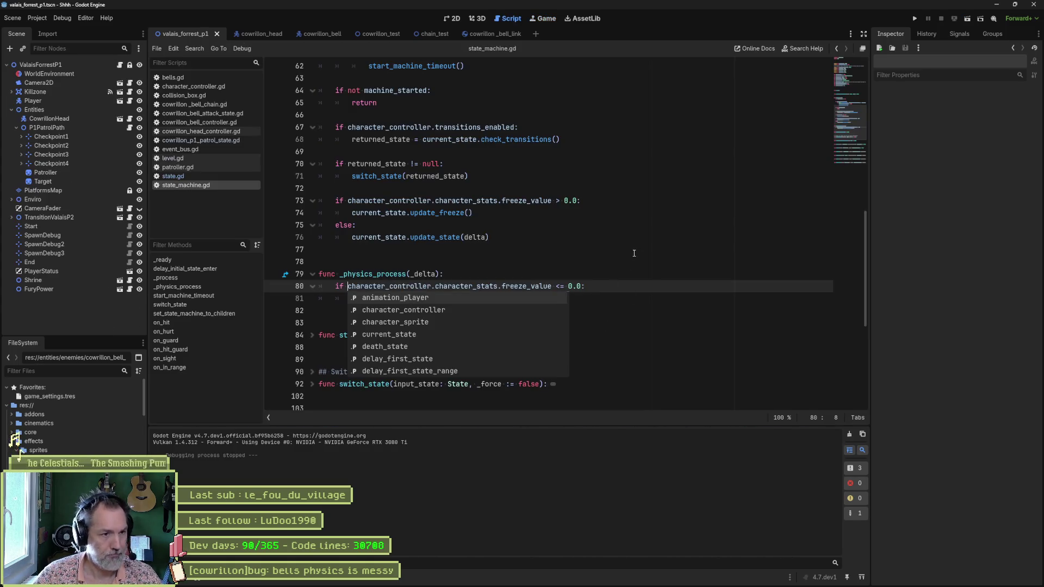
{"action": "left_click", "coordinate": [631, 251]}
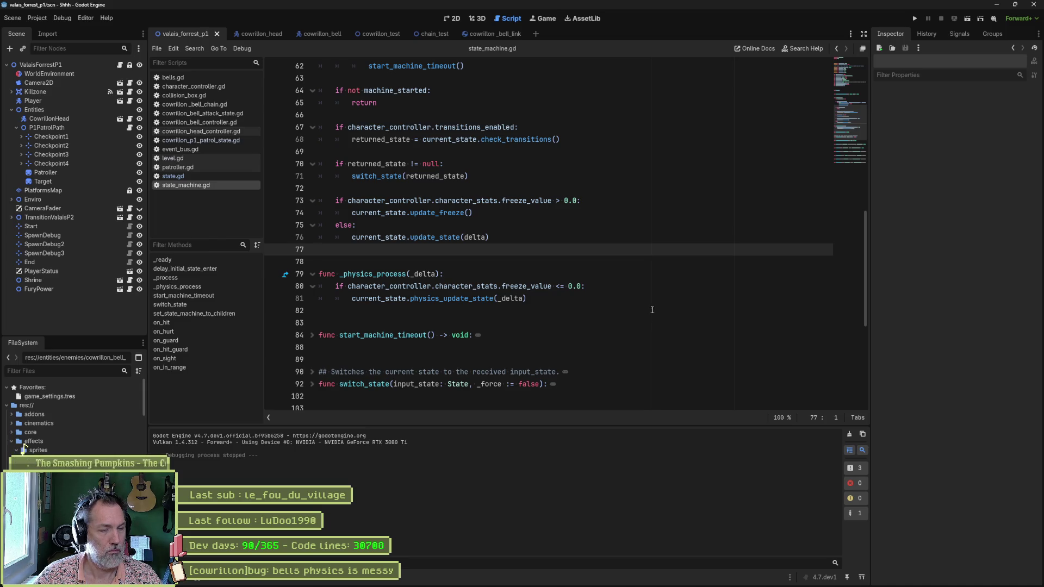
{"action": "scroll", "coordinate": [634, 305], "scroll_direction": "up", "scroll_amount": 2}
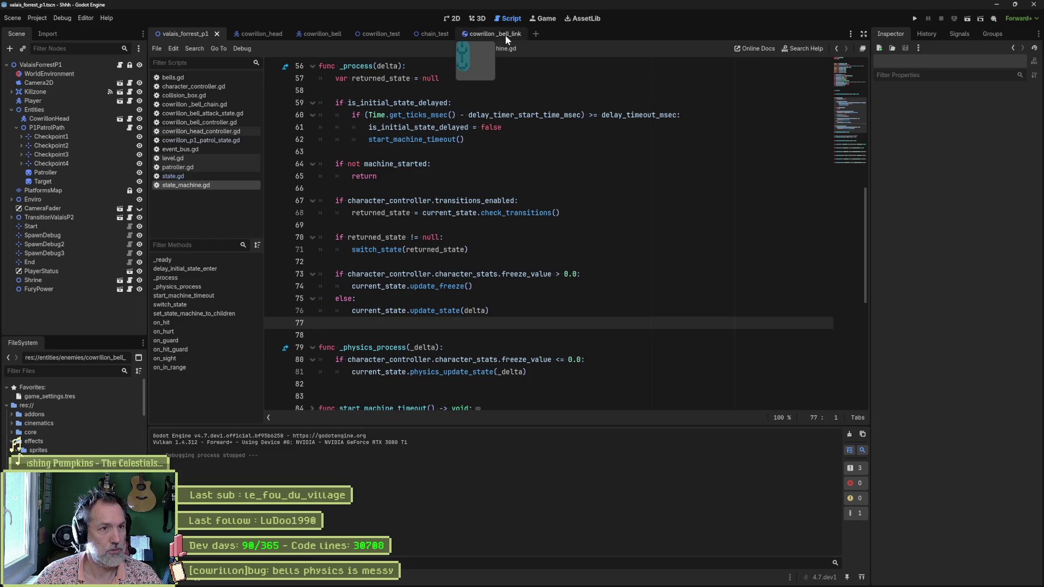
{"action": "left_click", "coordinate": [485, 35]}
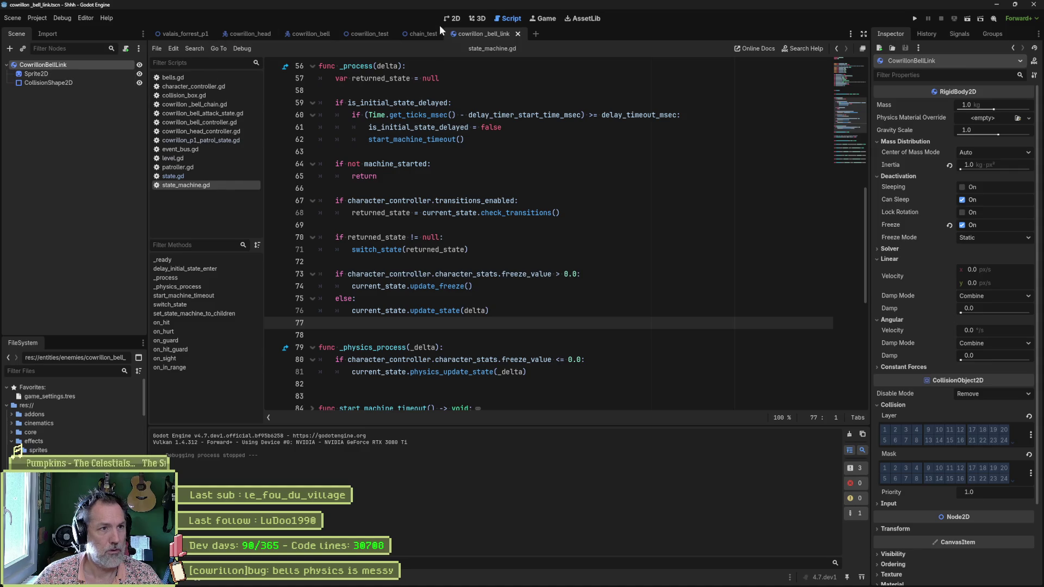
- Set CowrillonBellLink's linear damp to 1.0 in the 2D view, then run the forest level to test
{"action": "left_click", "coordinate": [454, 18]}
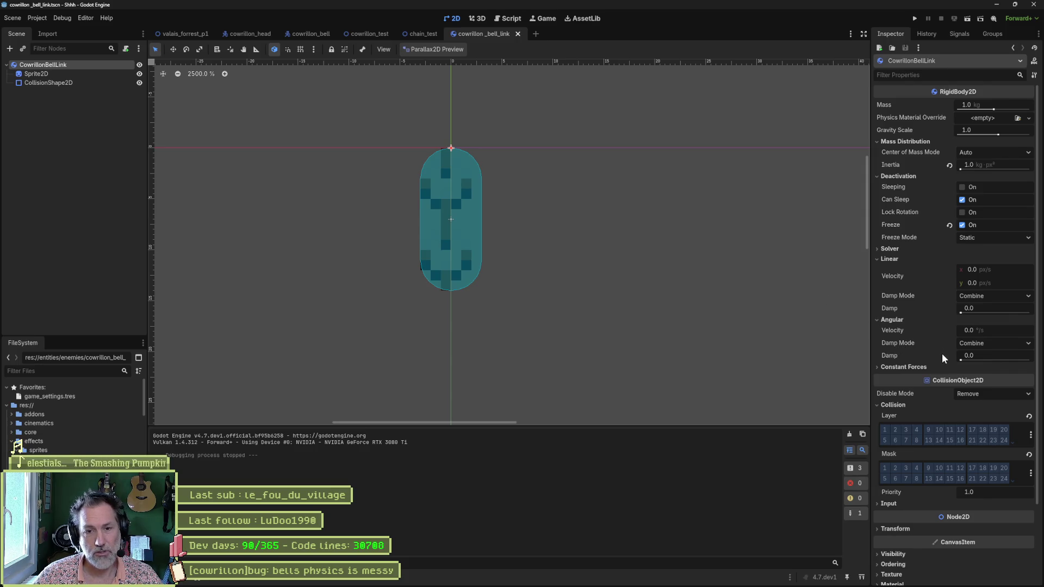
{"action": "left_click", "coordinate": [978, 308]}
{"action": "type", "text": "1"}
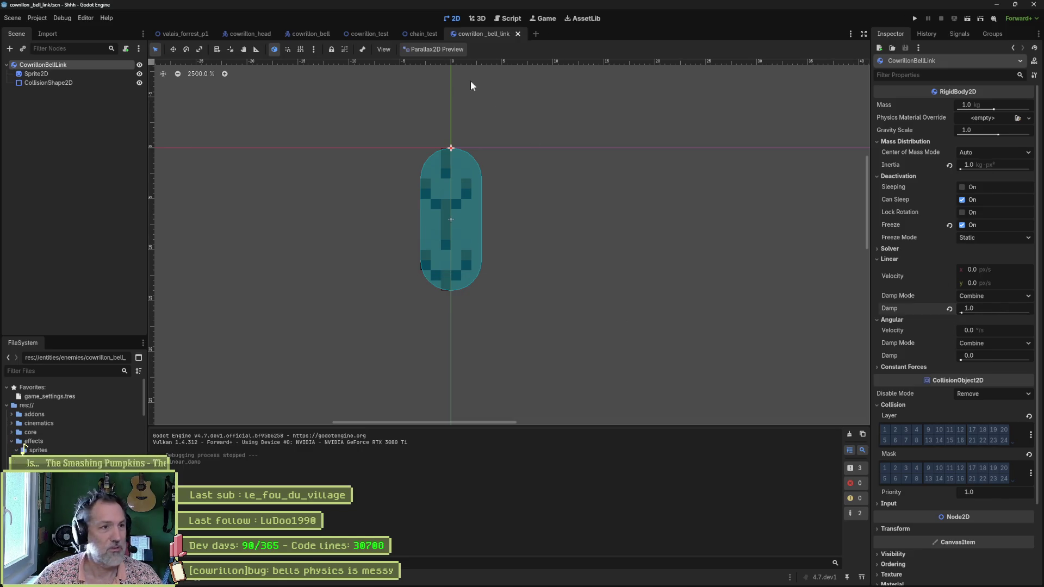
{"action": "left_click", "coordinate": [204, 34]}
{"action": "key", "text": "F6"}
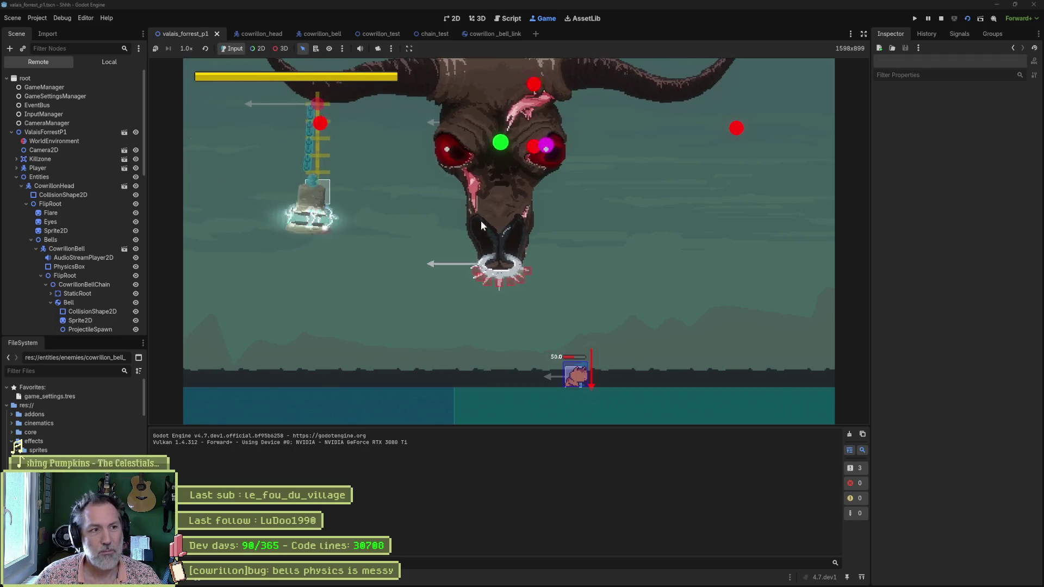
- Stop the game and raise the Bell body's linear damp to 1.0 in cowrillon_bell
{"action": "key", "text": "F8"}
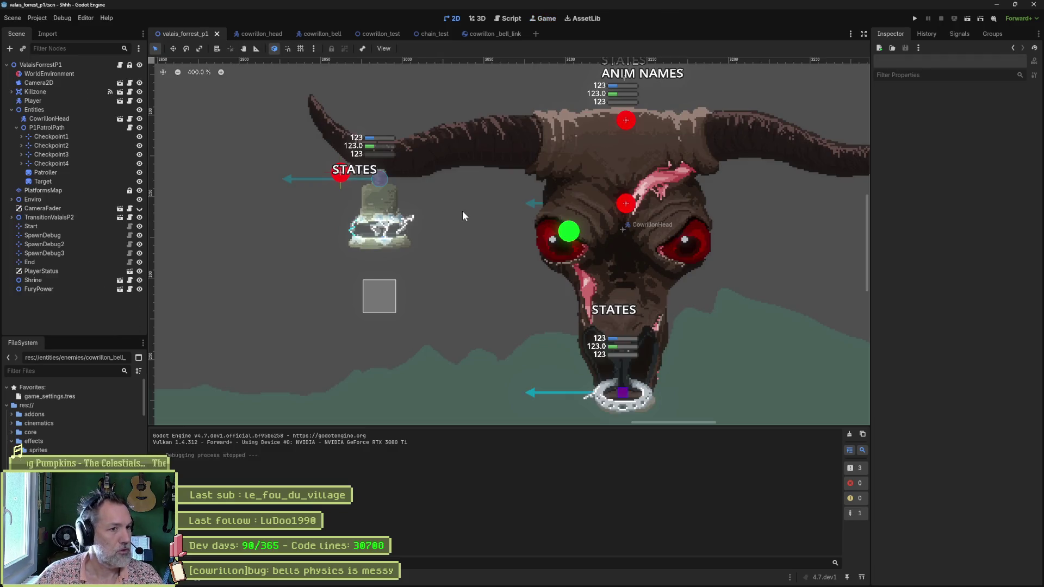
{"action": "left_click", "coordinate": [318, 34]}
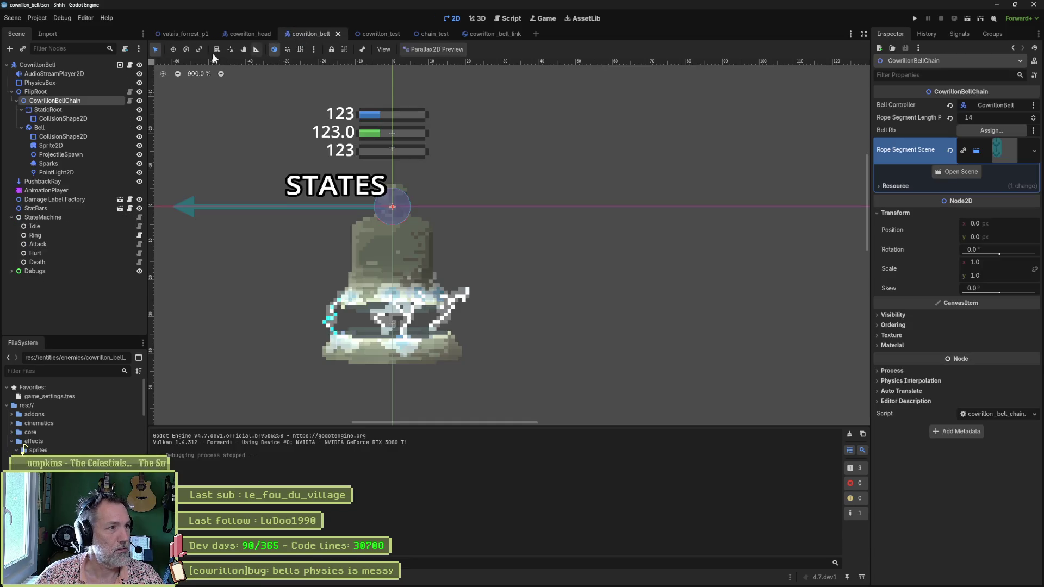
{"action": "left_click", "coordinate": [77, 128]}
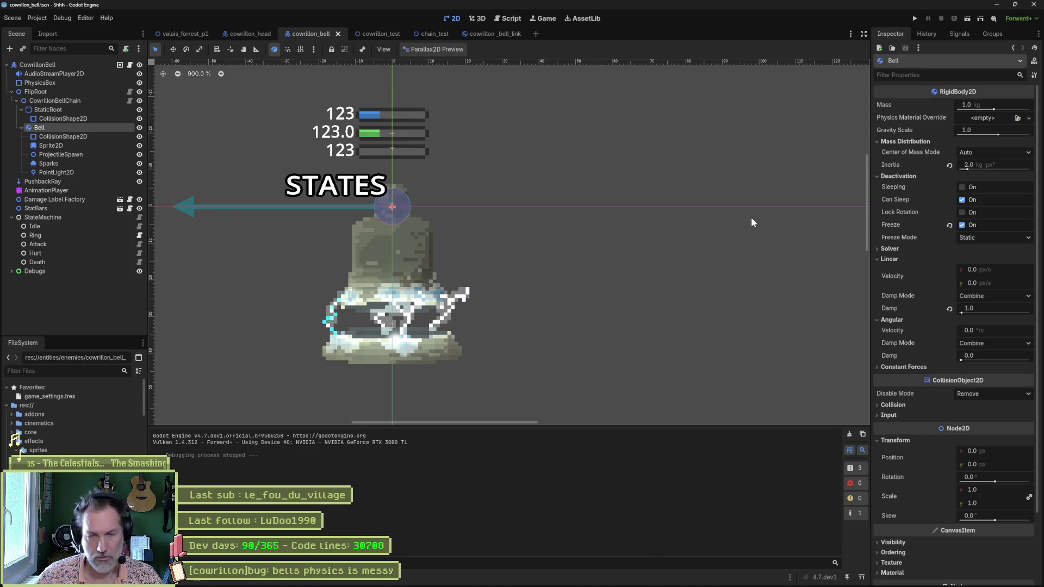
{"action": "left_click_drag", "start_coordinate": [964, 308], "coordinate": [977, 309]}
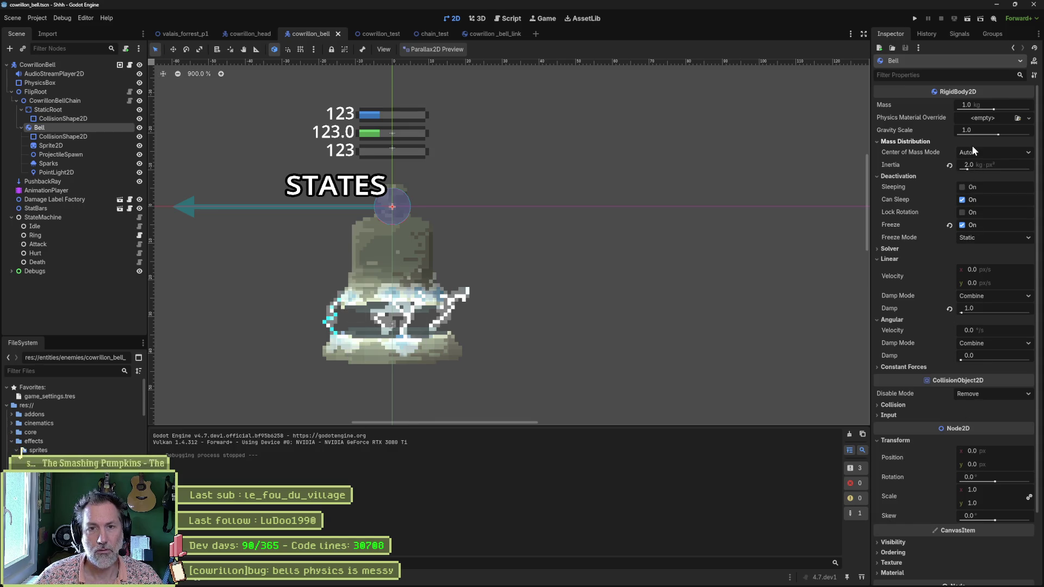
- Set the Bell's mass to 3.0 kg and inertia to 1.0, save, and run the forest level
{"action": "left_click", "coordinate": [1004, 105]}
{"action": "type", "text": "3"}
{"action": "key", "text": "Return"}
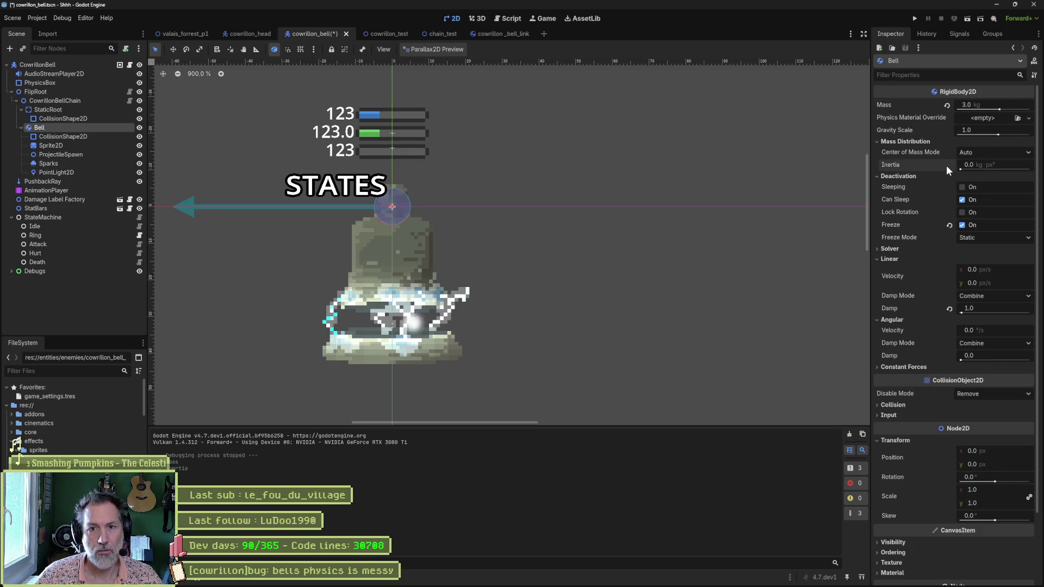
{"action": "left_click", "coordinate": [949, 165]}
{"action": "left_click", "coordinate": [1009, 165]}
{"action": "type", "text": "1"}
{"action": "key", "text": "Return"}
{"action": "key", "text": "ctrl+s"}
{"action": "left_click", "coordinate": [201, 36]}
{"action": "key", "text": "F6"}
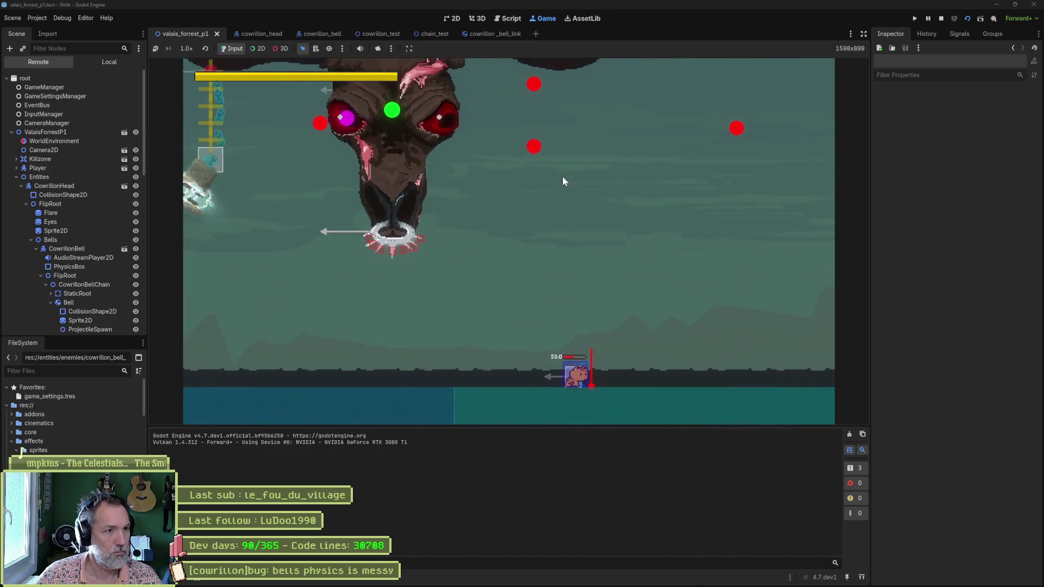
- Stop the game and revert the Bell's mass to 1.0 kg, saving the bell scene
{"action": "key", "text": "F8"}
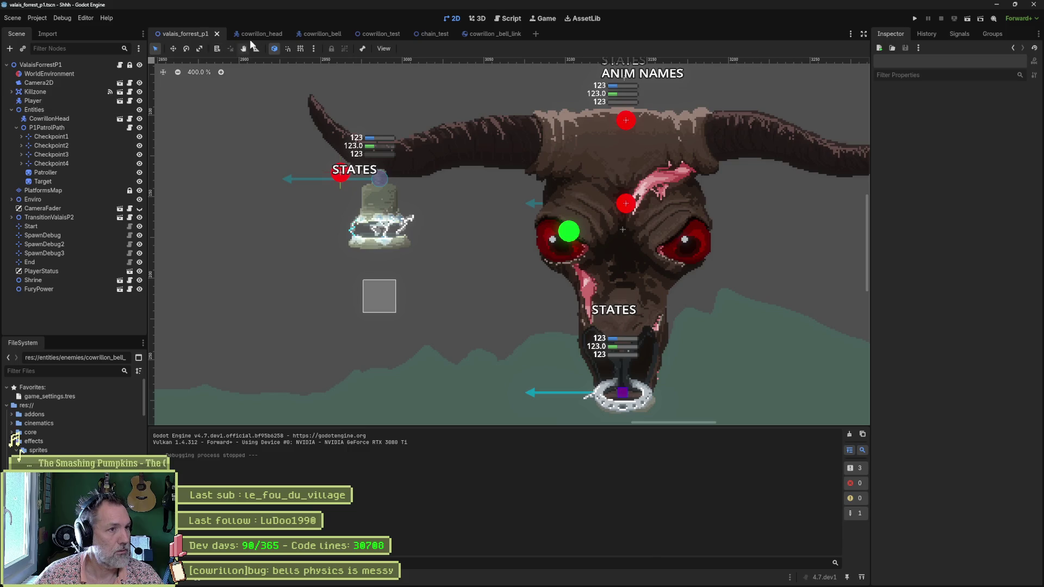
{"action": "left_click", "coordinate": [311, 34]}
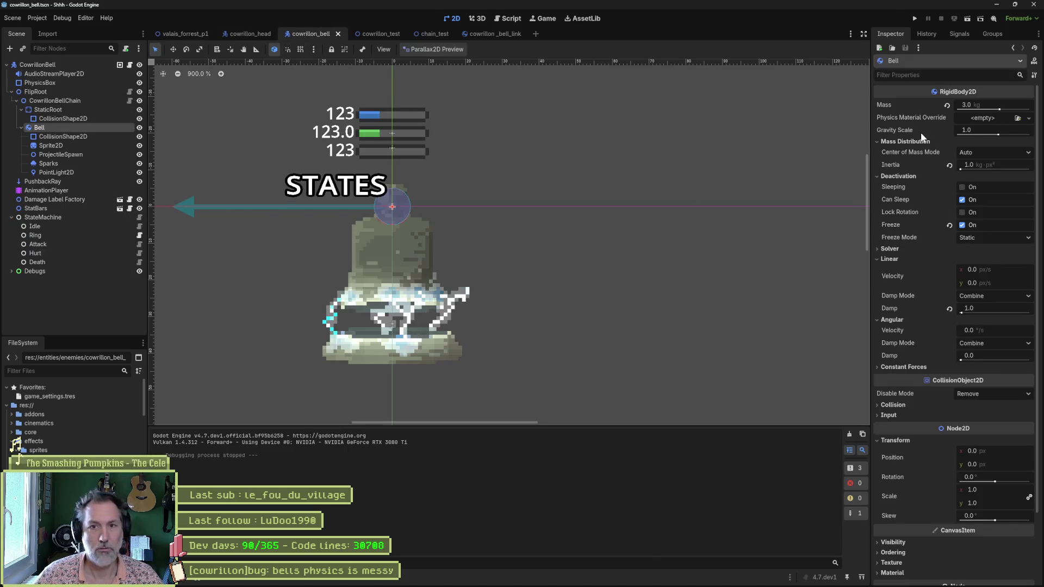
{"action": "left_click", "coordinate": [946, 105]}
{"action": "key", "text": "ctrl+s"}
- Set the Bell's inertia to 3.0 and run the forest level to test it
{"action": "left_click", "coordinate": [984, 165]}
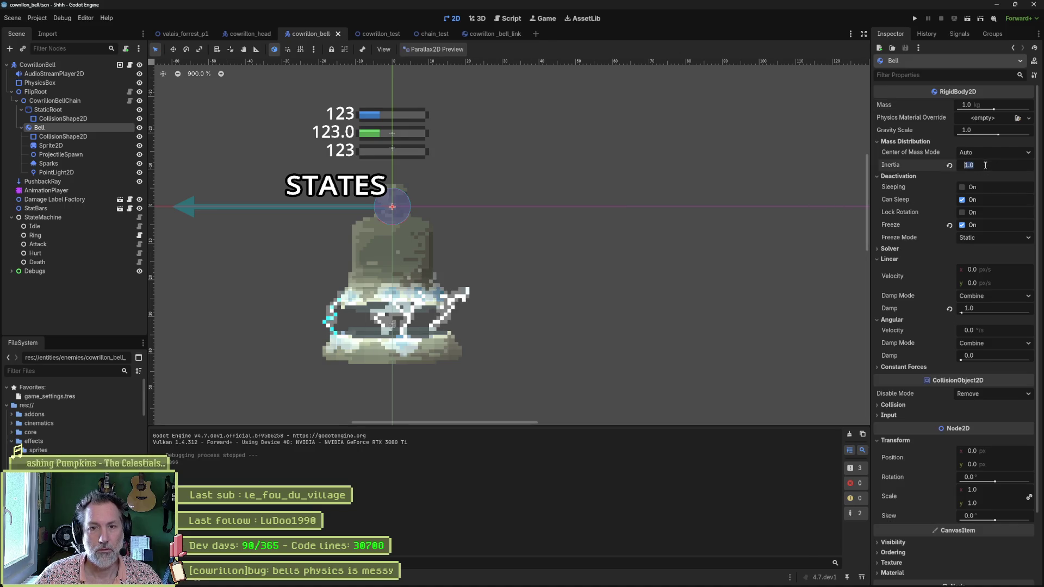
{"action": "type", "text": "3"}
{"action": "key", "text": "Return"}
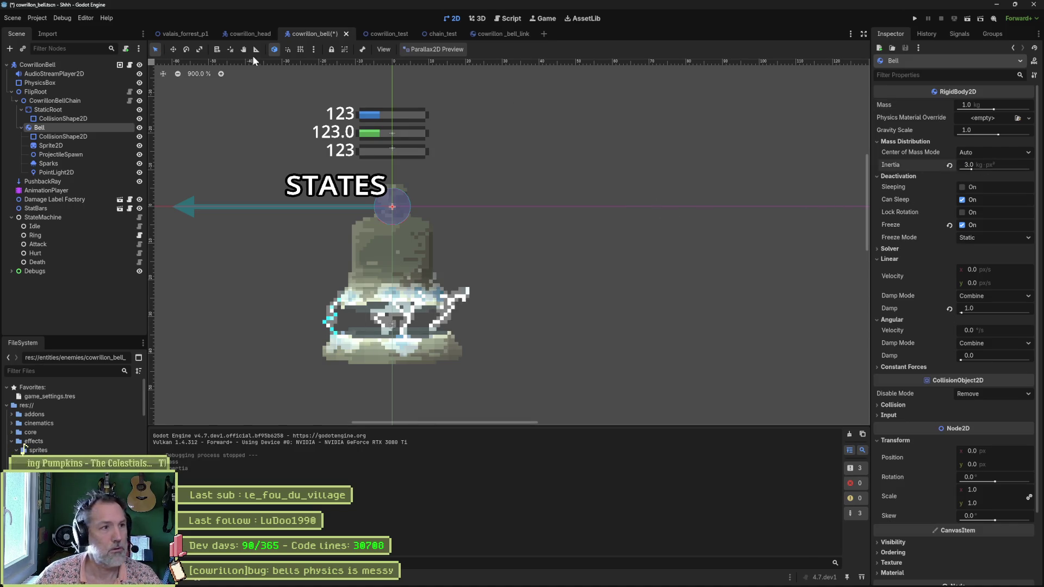
{"action": "left_click", "coordinate": [185, 34]}
{"action": "key", "text": "F5"}
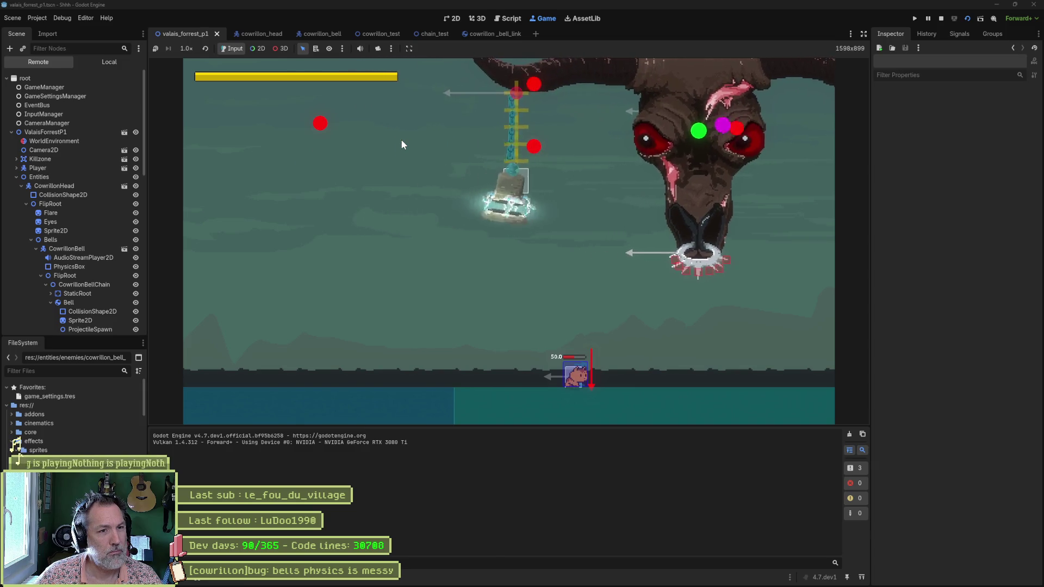
- Stop the test, select the cowrillon head's CollisionShape2D in Move mode, then return to cowrillon_bell
{"action": "key", "text": "F8"}
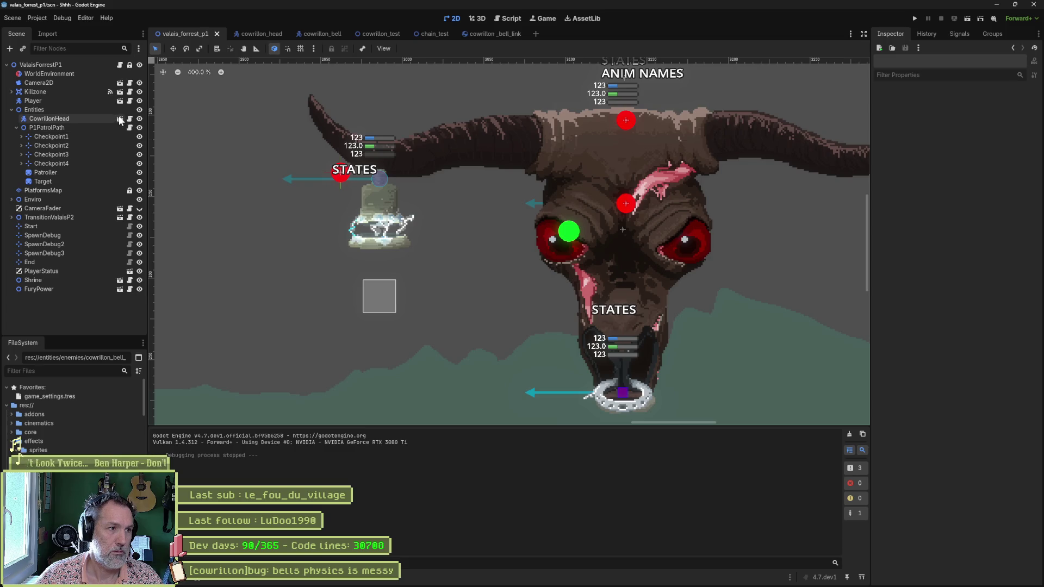
{"action": "left_click", "coordinate": [120, 118]}
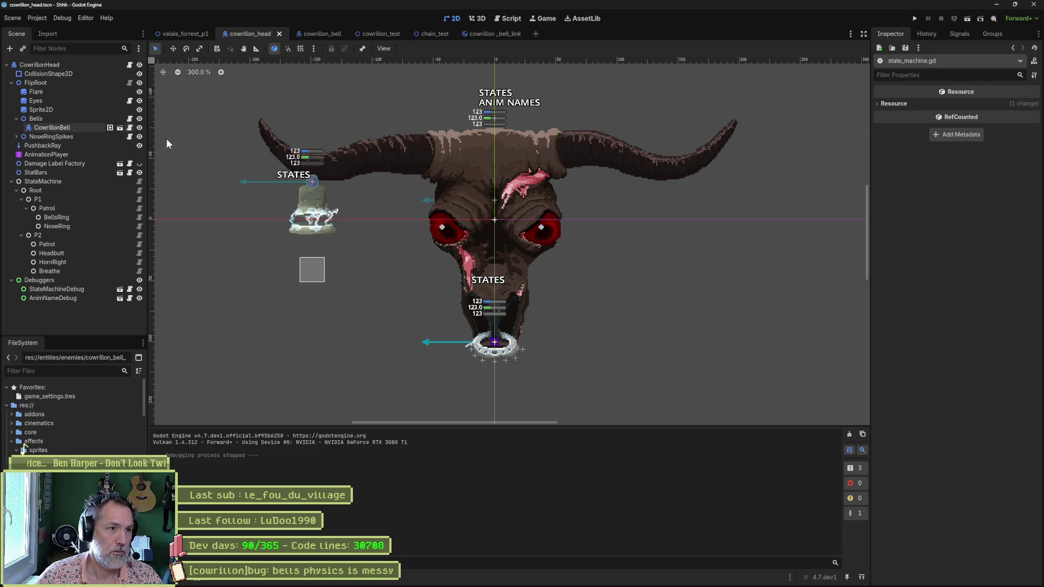
{"action": "scroll", "coordinate": [279, 173], "scroll_direction": "up", "scroll_amount": 4}
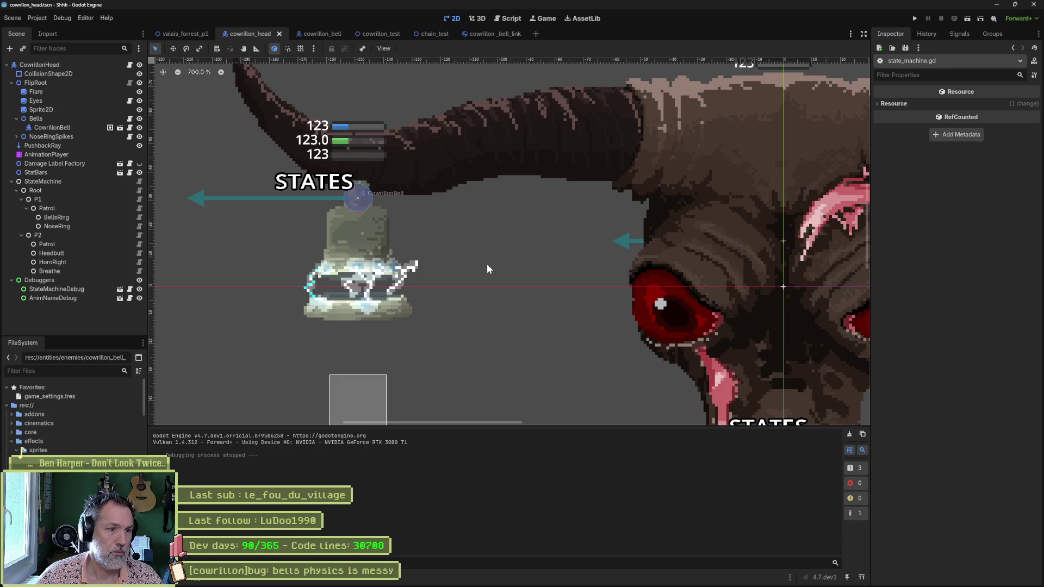
{"action": "left_click", "coordinate": [83, 75]}
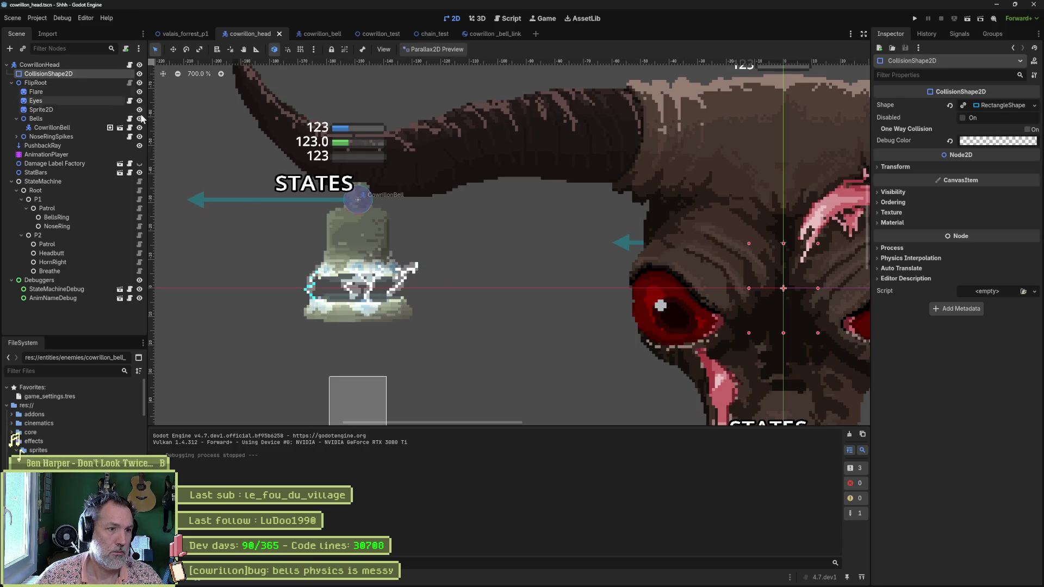
{"action": "key", "text": "w"}
{"action": "scroll", "coordinate": [500, 288], "scroll_direction": "down", "scroll_amount": 3}
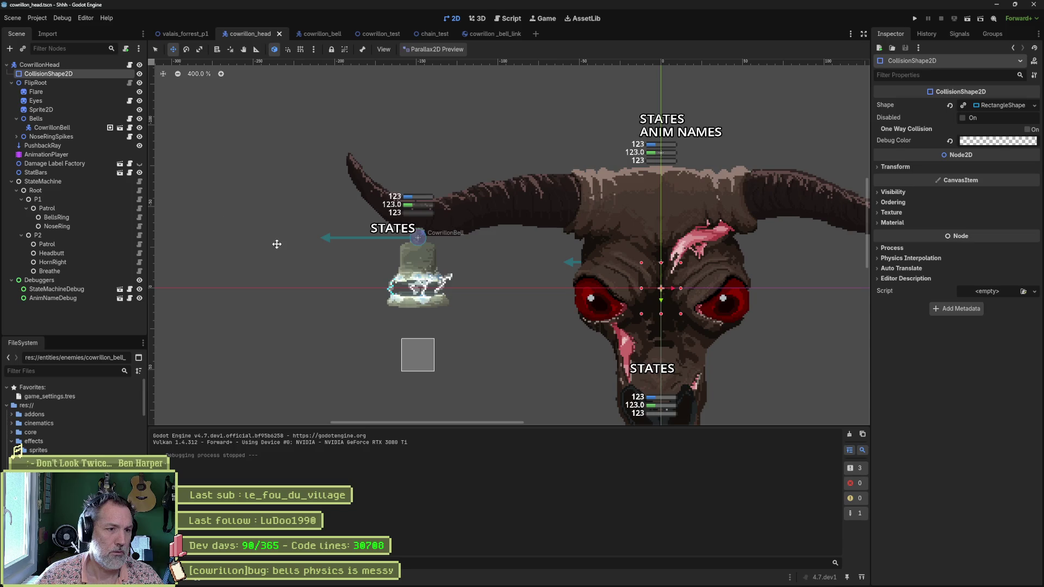
{"action": "left_click", "coordinate": [119, 128]}
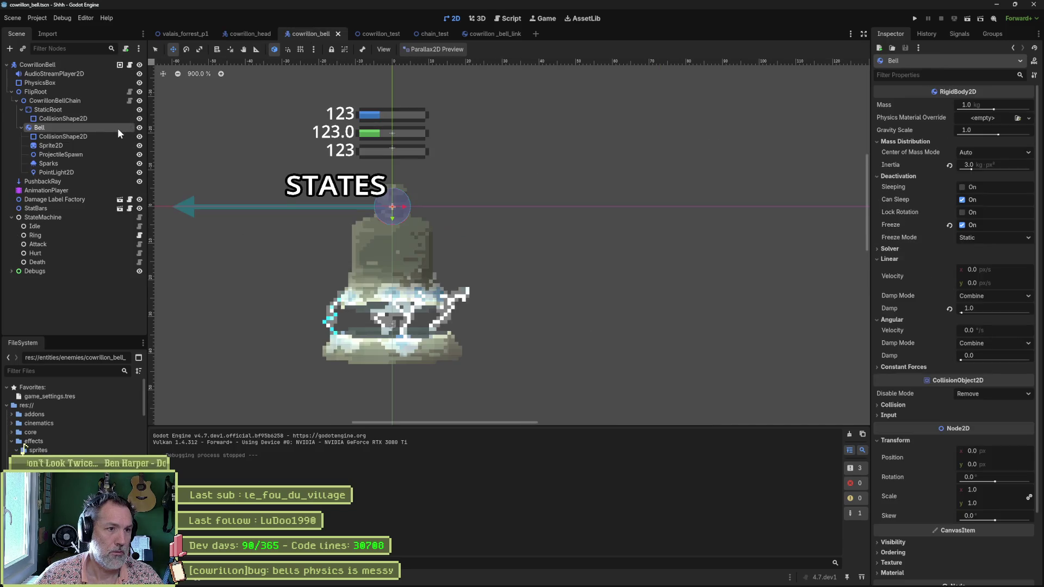
- Reset the PhysicsBox position to the origin and save the bell scene
{"action": "scroll", "coordinate": [269, 203], "scroll_direction": "down", "scroll_amount": 3}
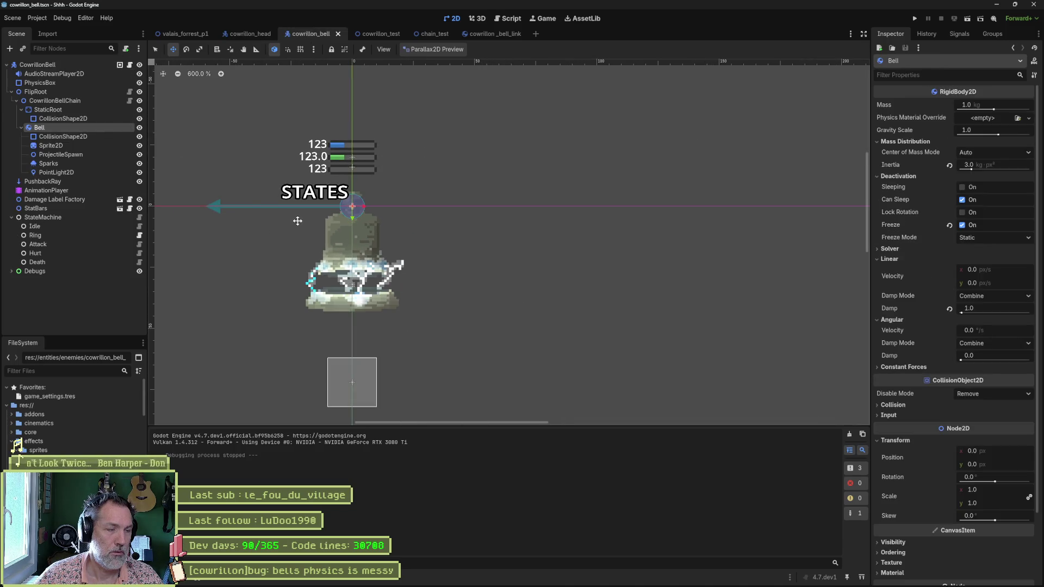
{"action": "left_click", "coordinate": [82, 83]}
{"action": "left_click", "coordinate": [936, 167]}
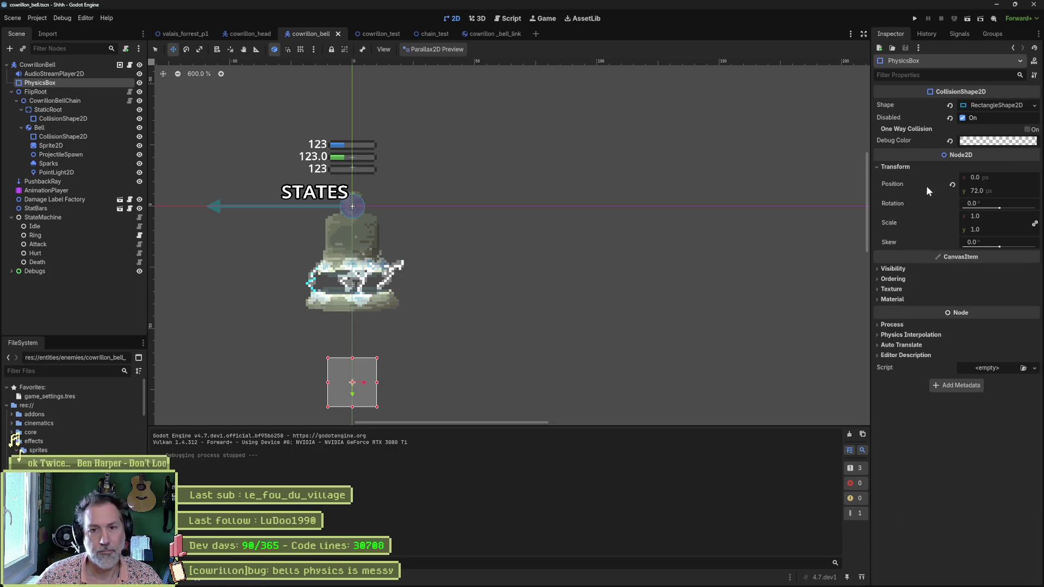
{"action": "left_click", "coordinate": [950, 185]}
{"action": "key", "text": "ctrl+s"}
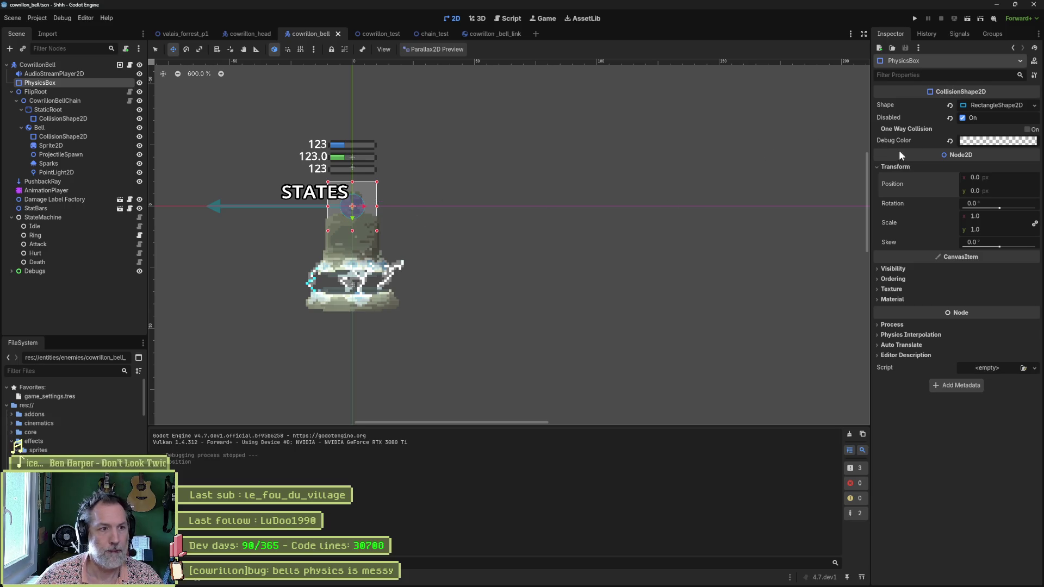
- Nudge the Bell body down and back, and reset its collision shape's vertical offset to 0
{"action": "scroll", "coordinate": [381, 189], "scroll_direction": "up", "scroll_amount": 4}
{"action": "scroll", "coordinate": [544, 184], "scroll_direction": "up", "scroll_amount": 1}
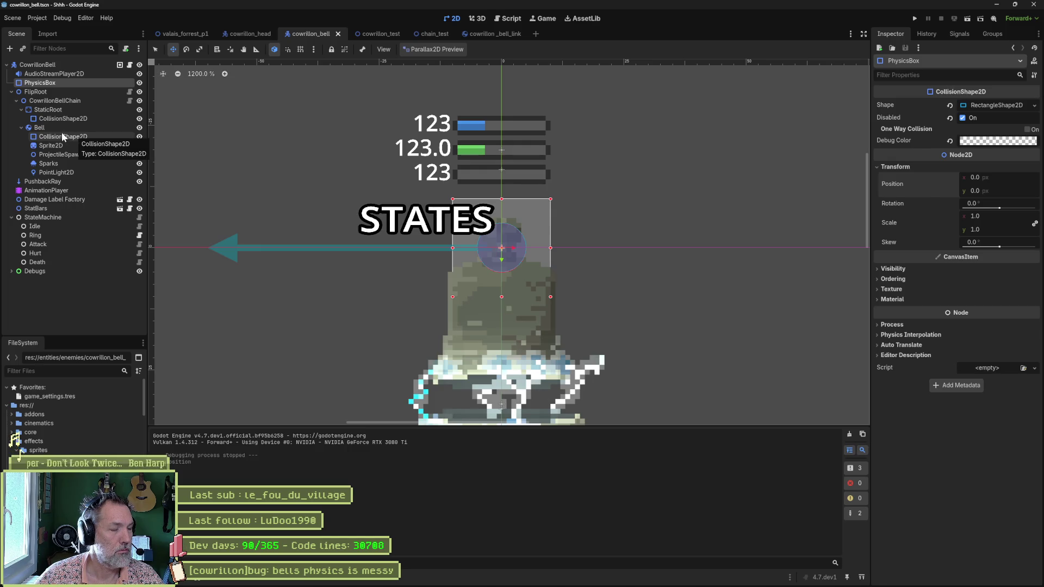
{"action": "left_click", "coordinate": [31, 130]}
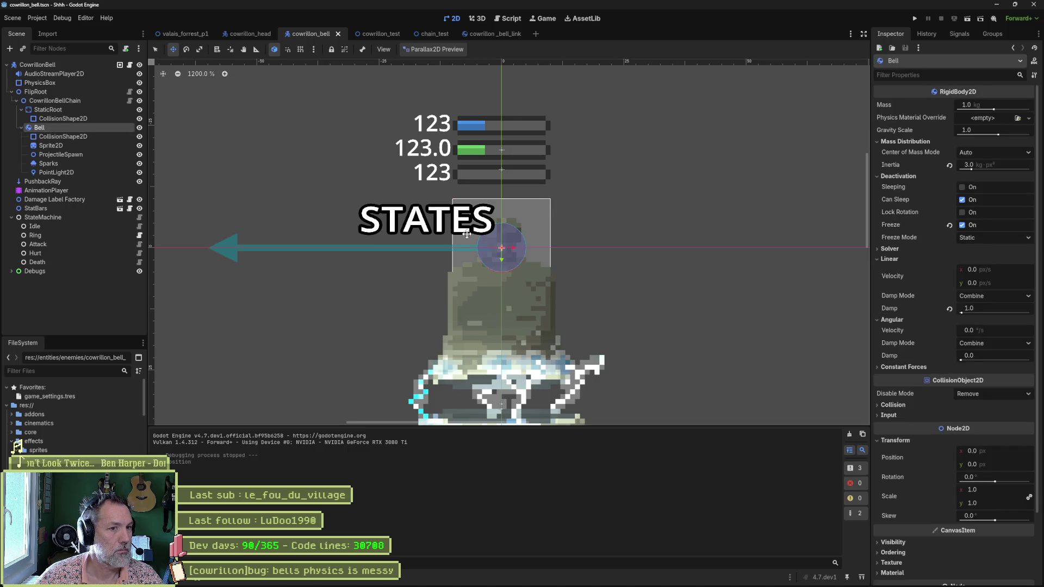
{"action": "left_click_drag", "start_coordinate": [503, 264], "coordinate": [504, 278]}
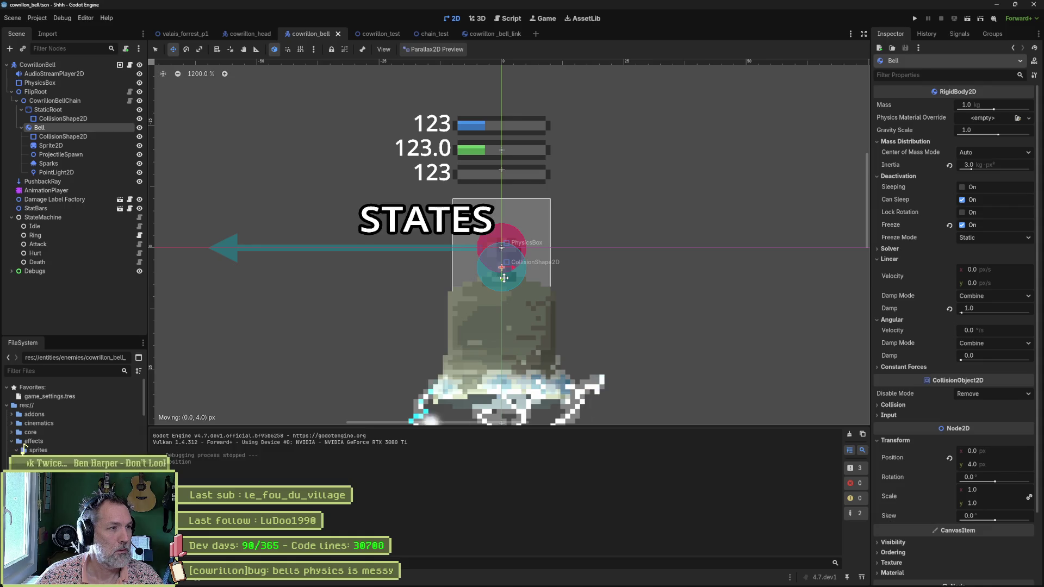
{"action": "left_click_drag", "start_coordinate": [504, 278], "coordinate": [507, 258]}
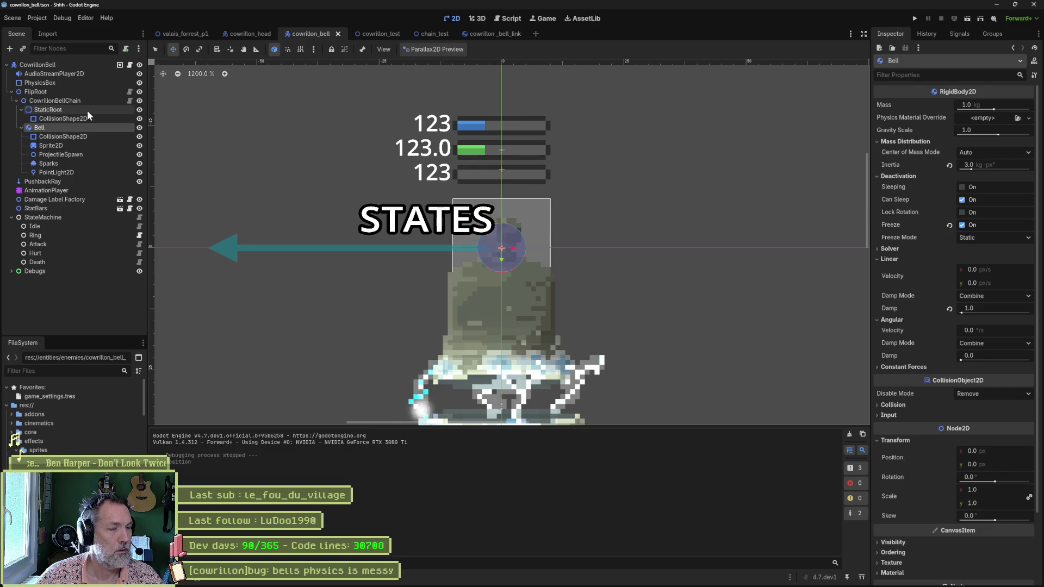
{"action": "left_click", "coordinate": [77, 138]}
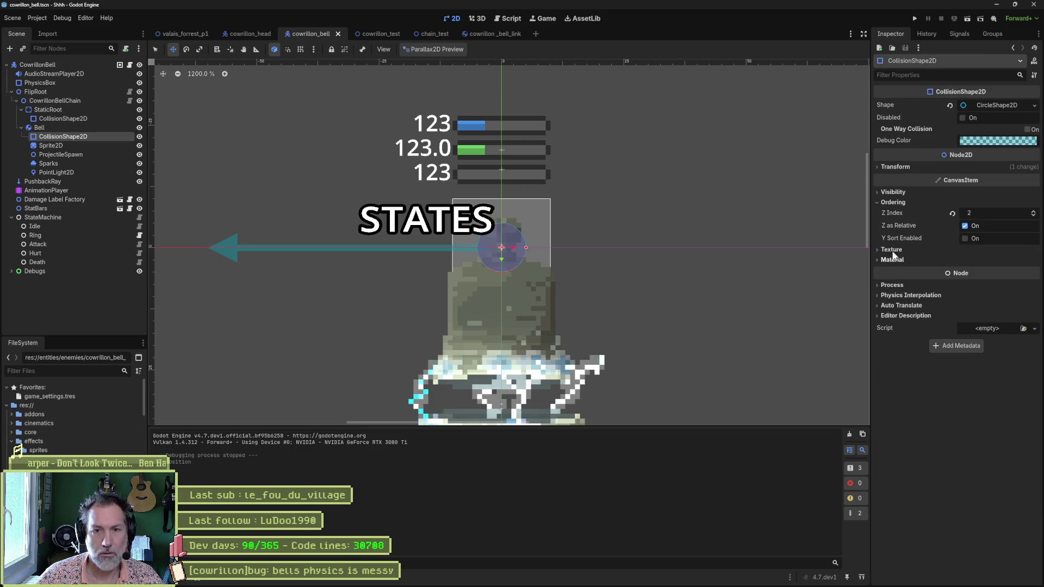
{"action": "left_click", "coordinate": [899, 167]}
{"action": "left_click", "coordinate": [952, 185]}
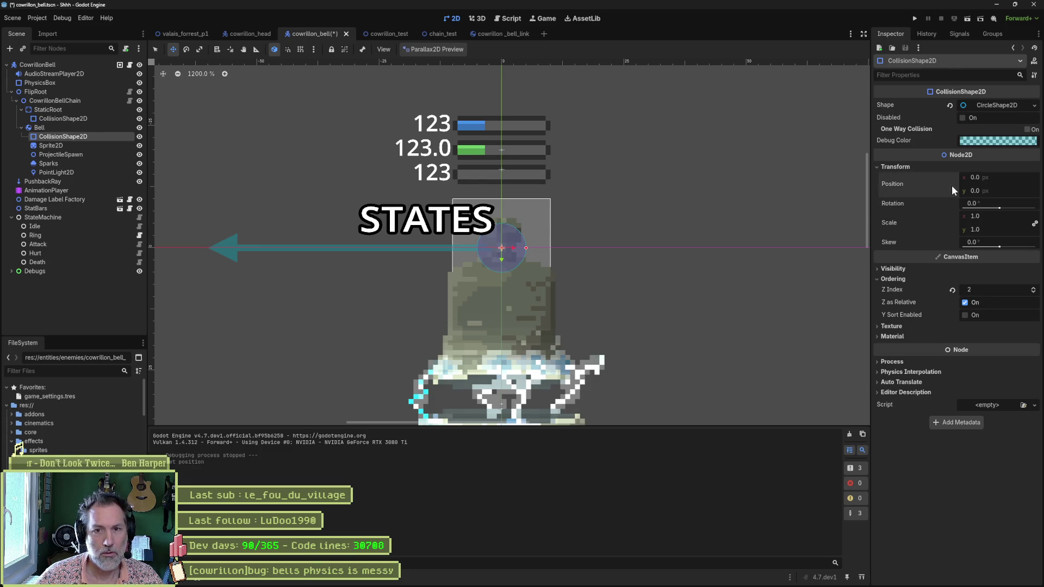
- Shift the bell sprite down about 3 px and inspect the child nodes, checking sprite y of 24
{"action": "left_click", "coordinate": [82, 147]}
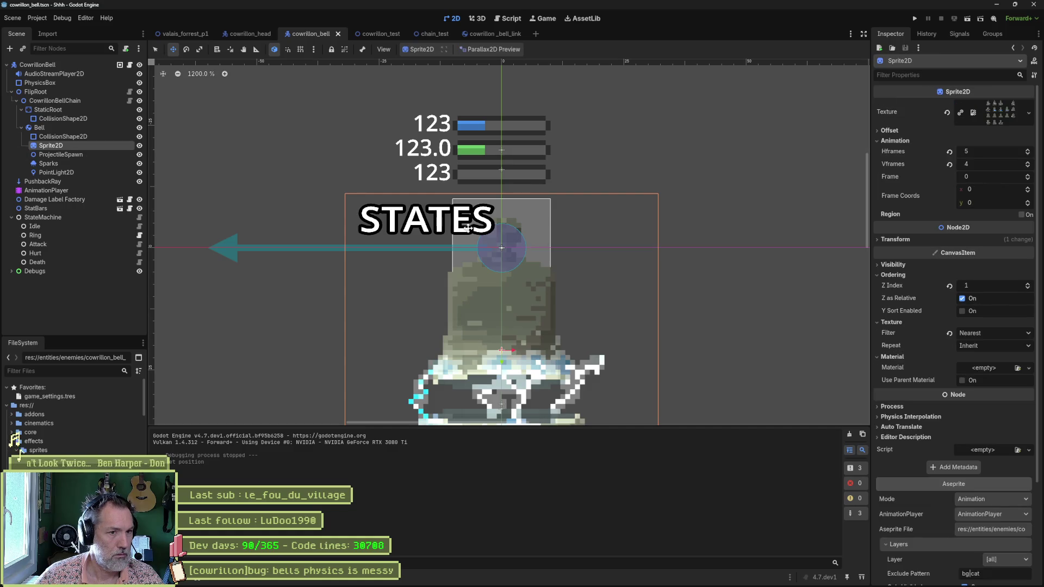
{"action": "left_click_drag", "start_coordinate": [502, 365], "coordinate": [506, 377]}
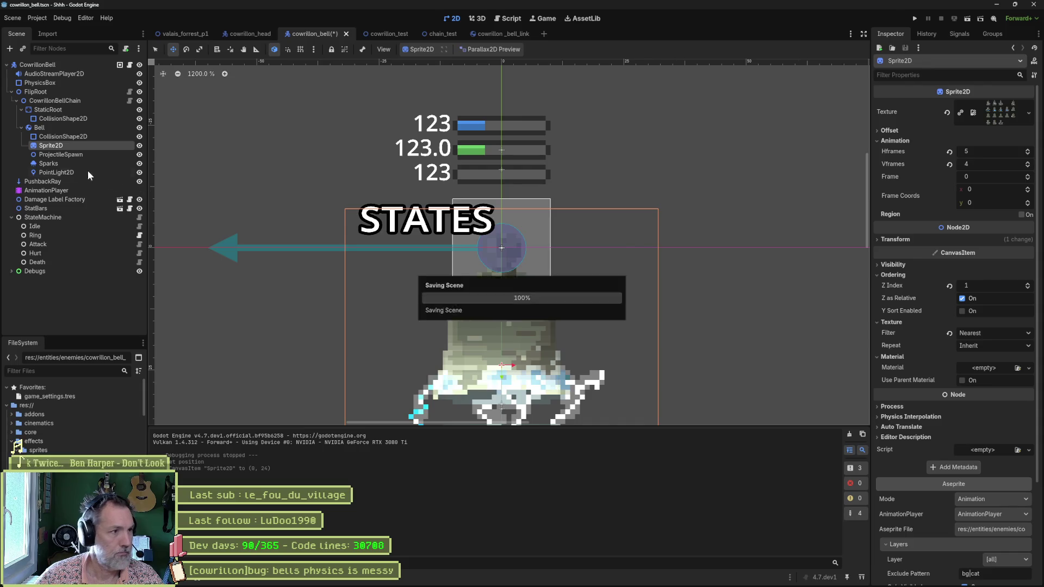
{"action": "left_click", "coordinate": [82, 155]}
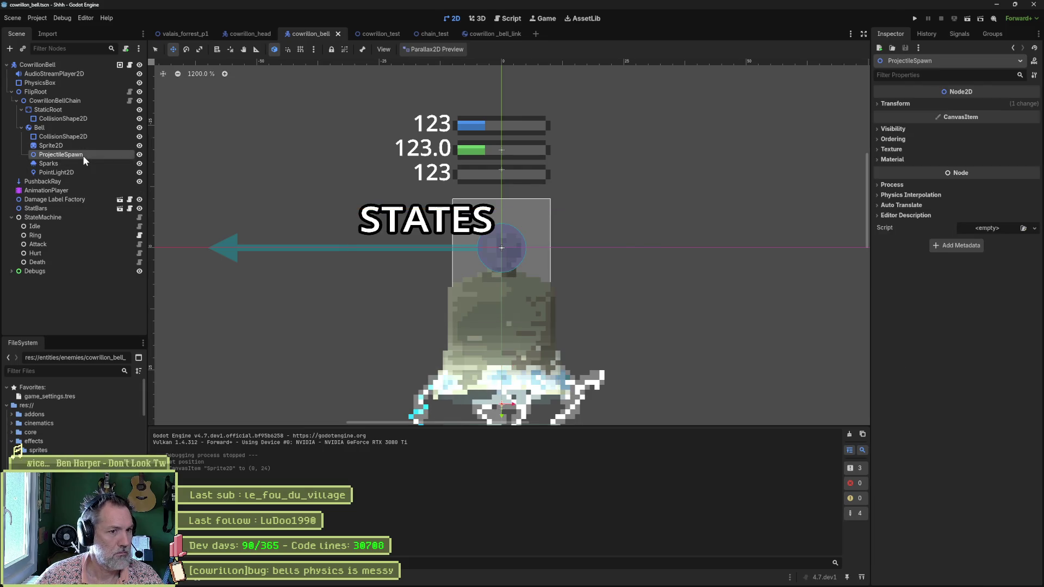
{"action": "scroll", "coordinate": [404, 149], "scroll_direction": "down", "scroll_amount": 5}
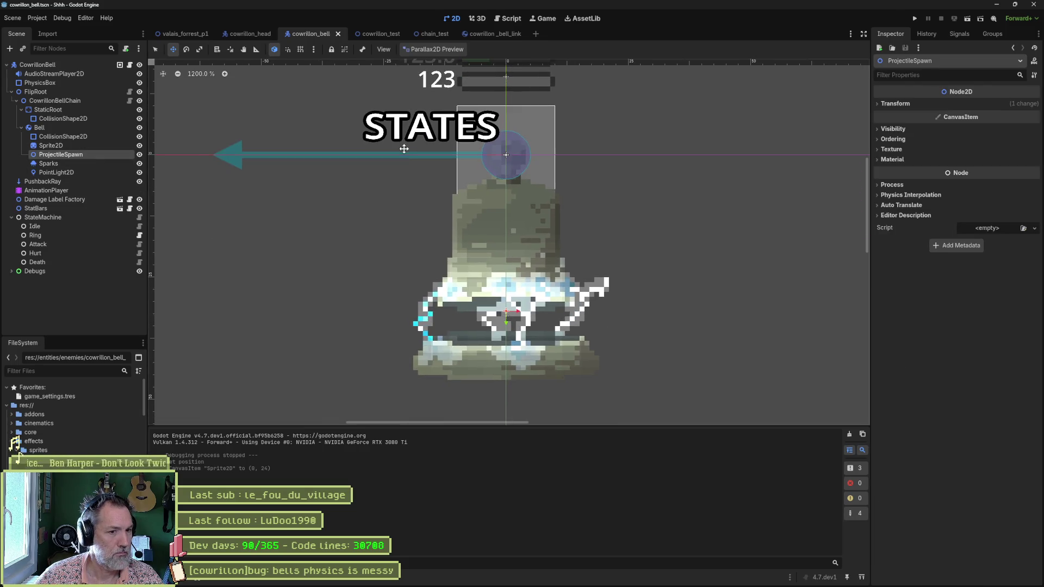
{"action": "left_click", "coordinate": [83, 163]}
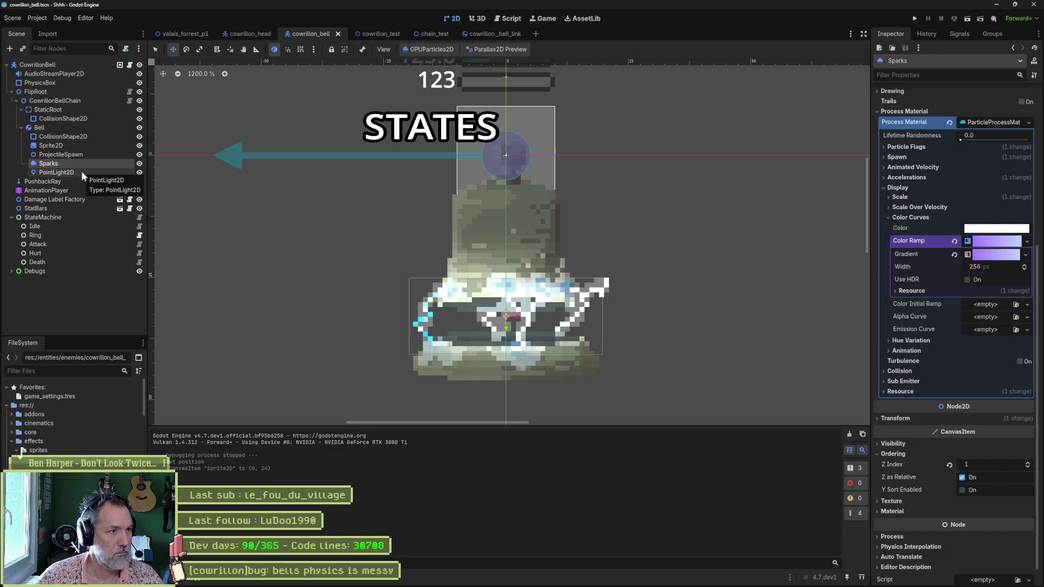
{"action": "left_click", "coordinate": [81, 171]}
{"action": "left_click", "coordinate": [84, 165]}
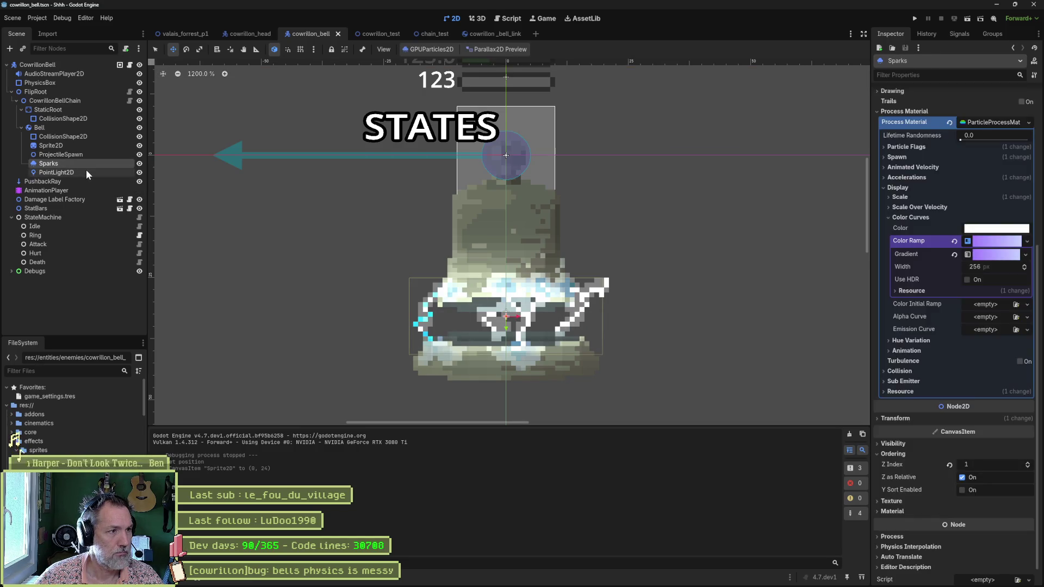
{"action": "left_click", "coordinate": [86, 170], "text": "shift"}
{"action": "left_click", "coordinate": [89, 146]}
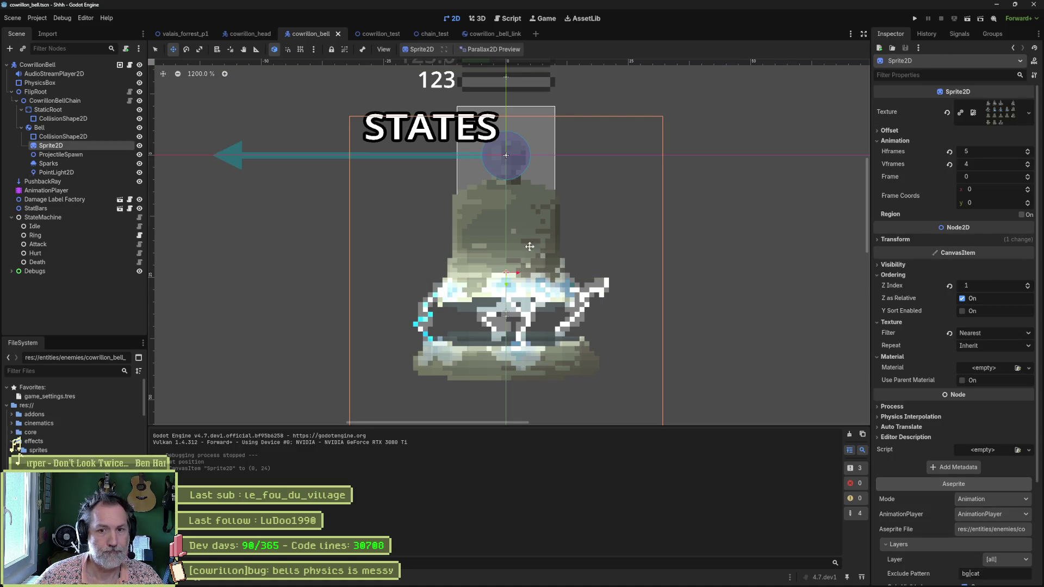
{"action": "left_click", "coordinate": [895, 239]}
{"action": "left_click", "coordinate": [1007, 263]}
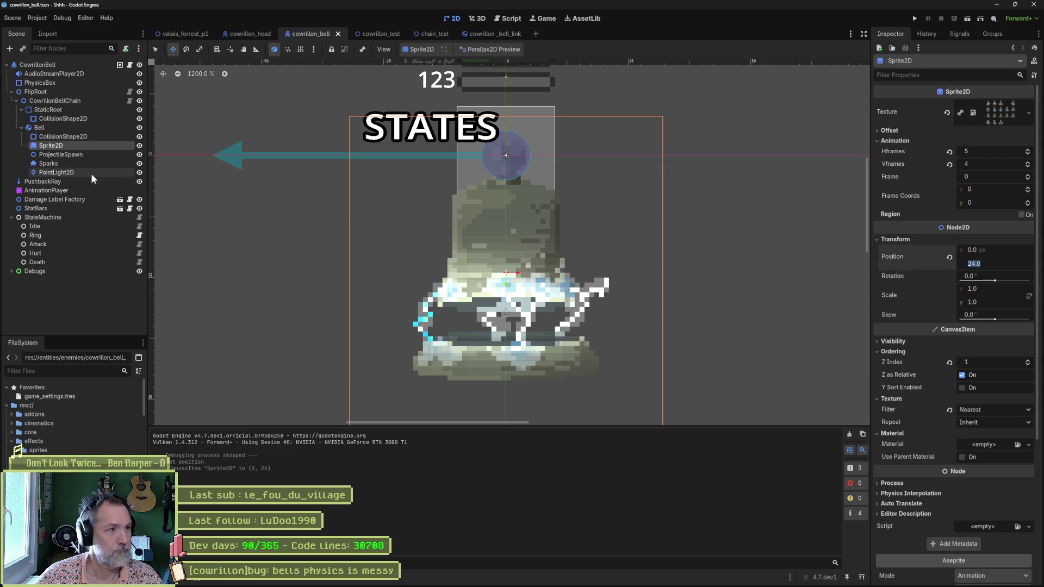
- Undo the sprite nudge, then move Sprite2D, ProjectileSpawn, Sparks and PointLight2D down together and undo it
{"action": "left_click", "coordinate": [83, 155]}
{"action": "left_click", "coordinate": [80, 162]}
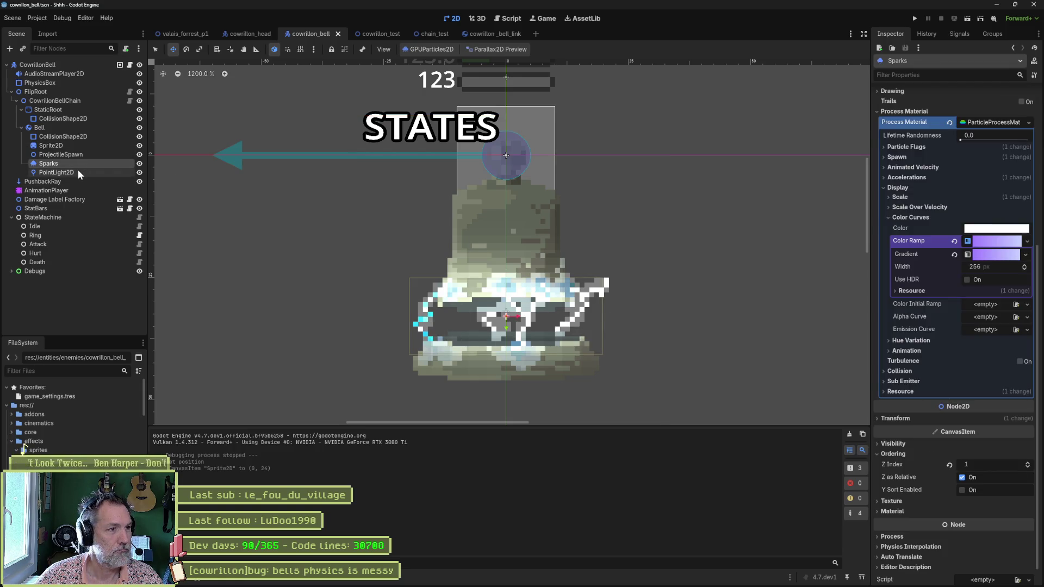
{"action": "left_click", "coordinate": [77, 172]}
{"action": "left_click", "coordinate": [97, 156]}
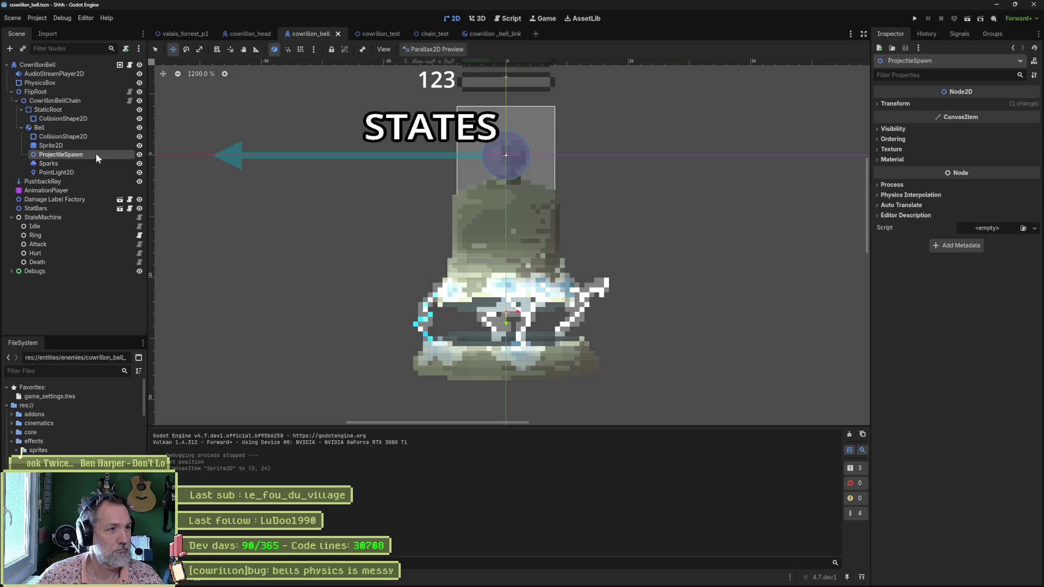
{"action": "left_click", "coordinate": [102, 146]}
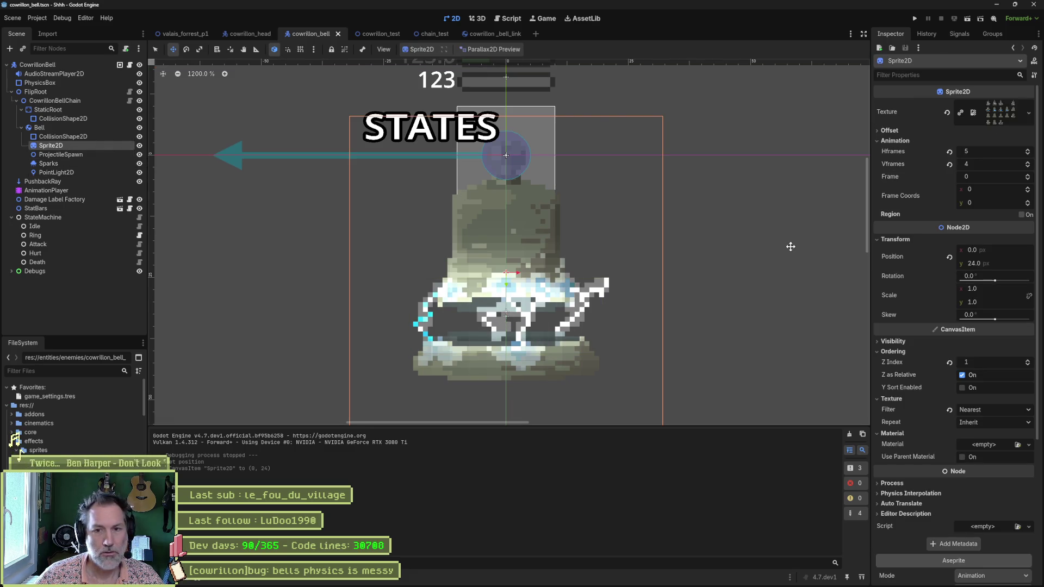
{"action": "key", "text": "ctrl+z"}
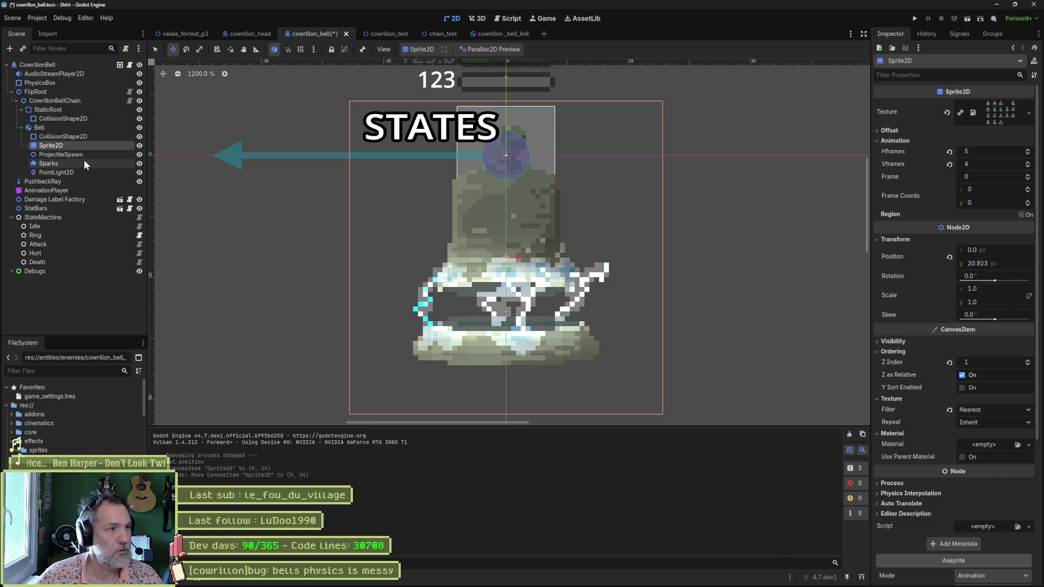
{"action": "left_click", "coordinate": [79, 172], "text": "shift"}
{"action": "left_click_drag", "start_coordinate": [505, 266], "coordinate": [506, 280]}
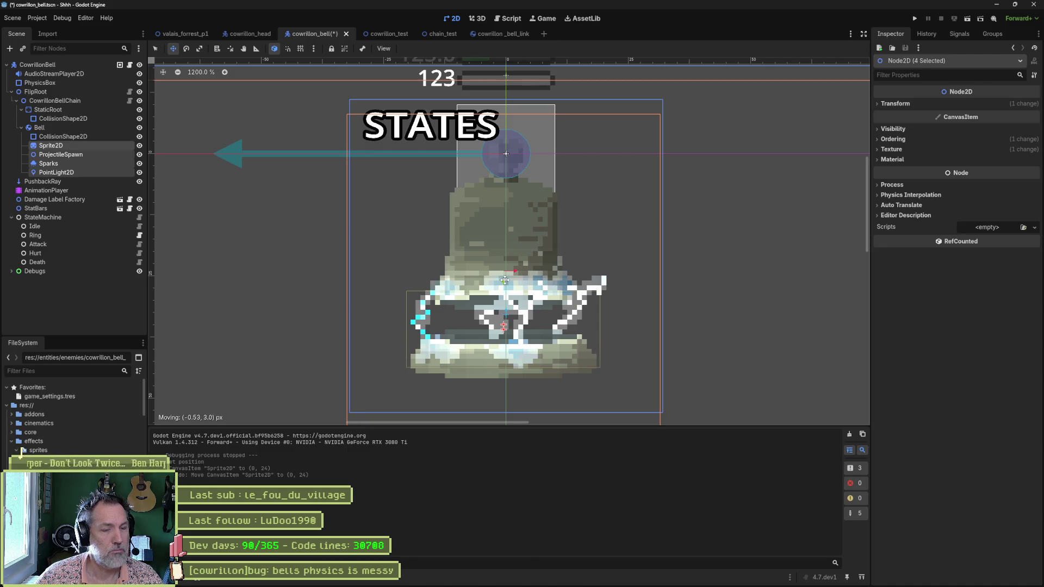
{"action": "key", "text": "ctrl+z"}
{"action": "scroll", "coordinate": [580, 204], "scroll_direction": "up", "scroll_amount": 3}
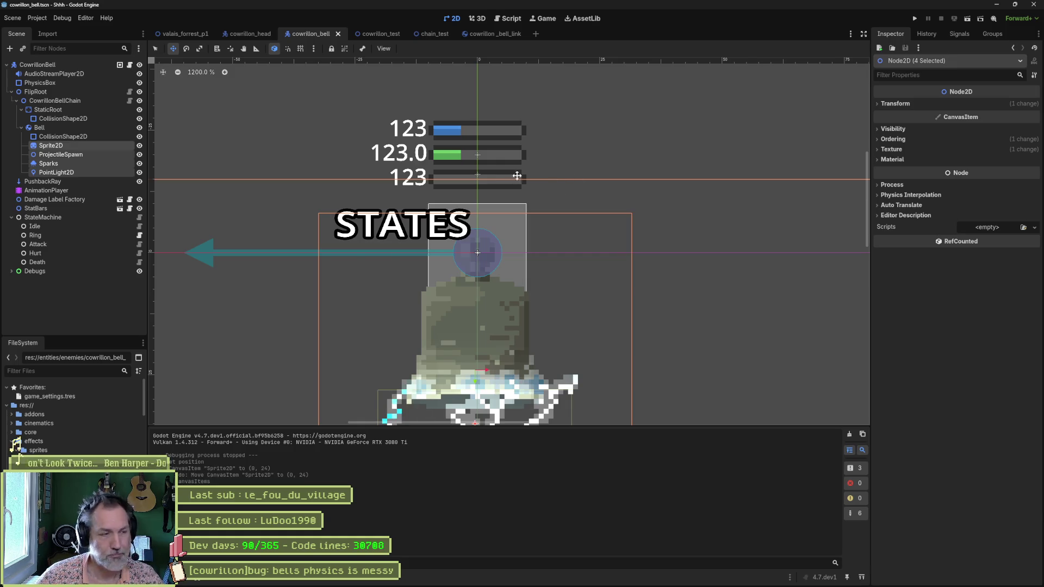
- Inspect CowrillonBell, FlipRoot and CowrillonBellChain, then run and stop the game
{"action": "left_click", "coordinate": [38, 64]}
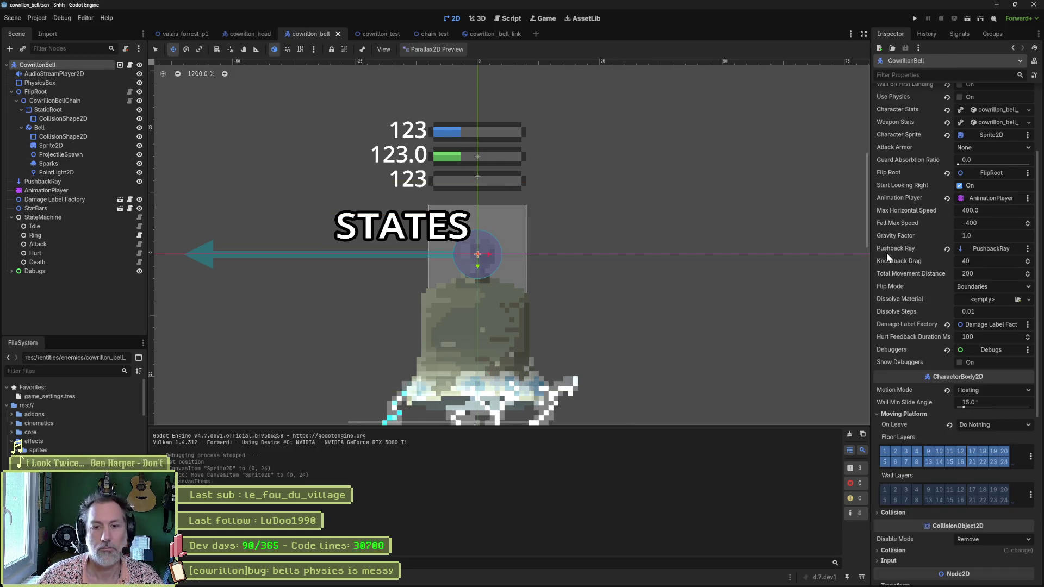
{"action": "scroll", "coordinate": [906, 302], "scroll_direction": "down", "scroll_amount": 6}
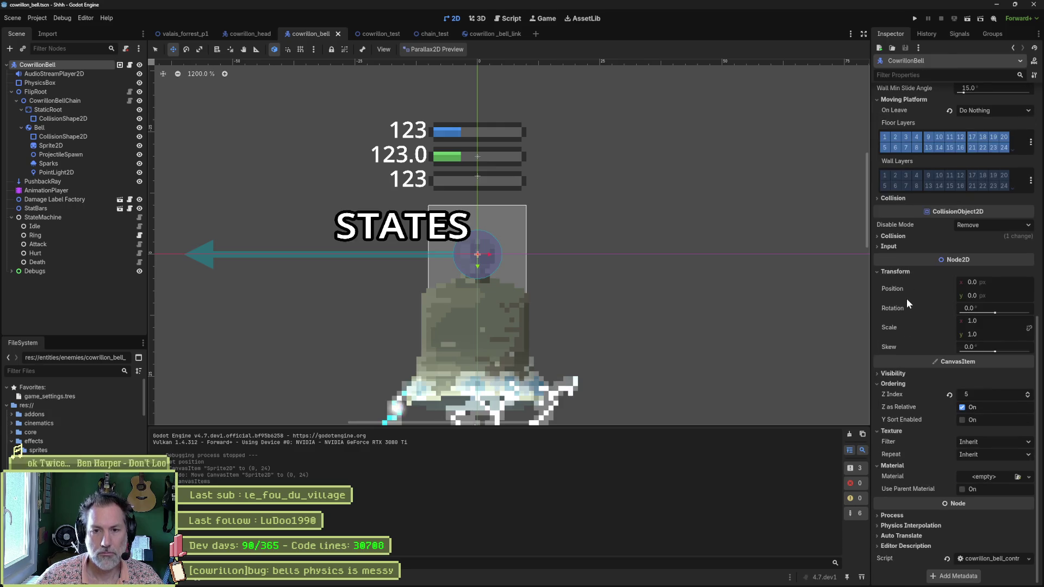
{"action": "left_click", "coordinate": [35, 91]}
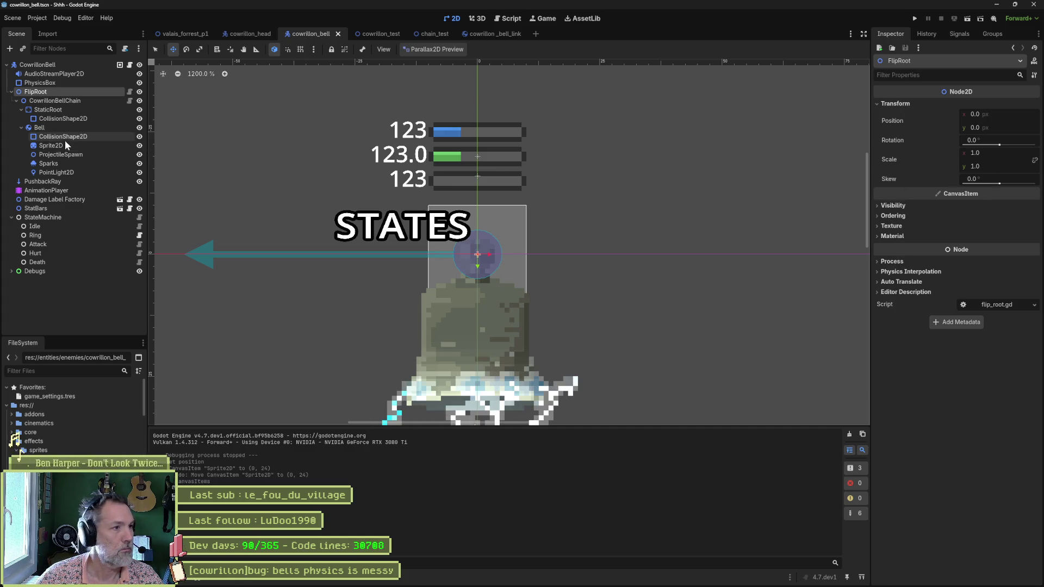
{"action": "left_click", "coordinate": [49, 101]}
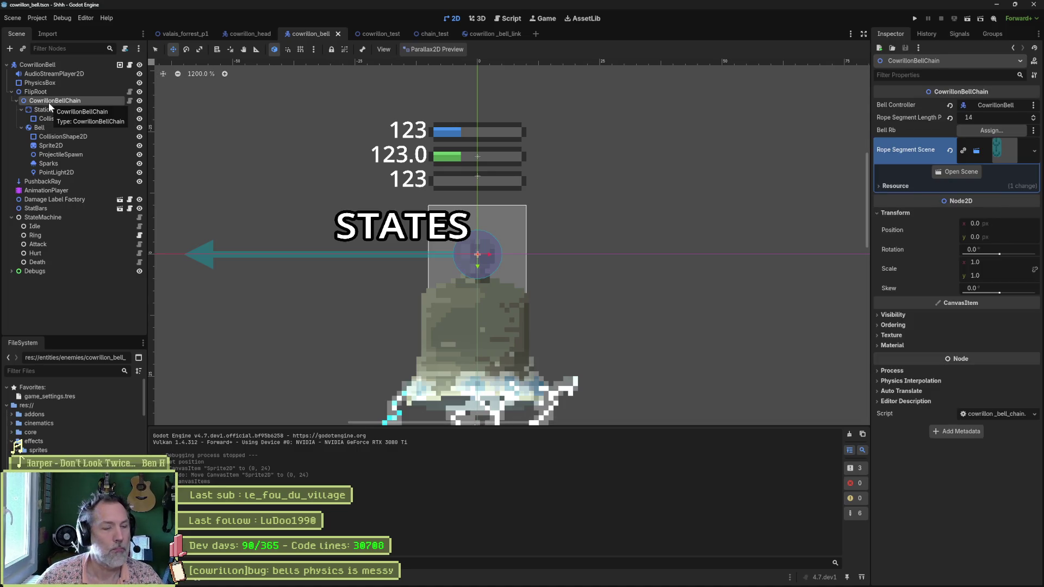
{"action": "key", "text": "F5"}
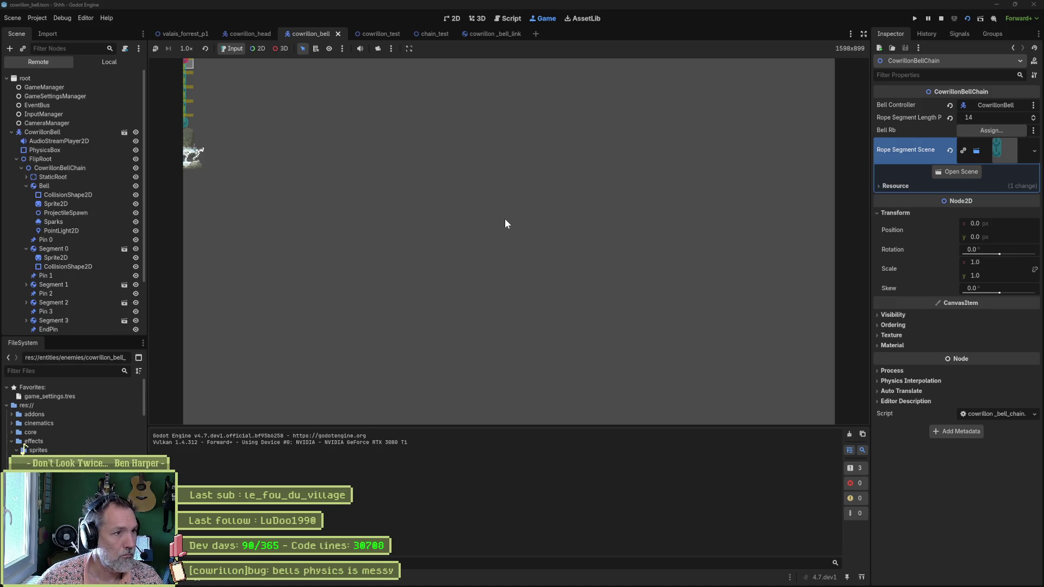
{"action": "key", "text": "F8"}
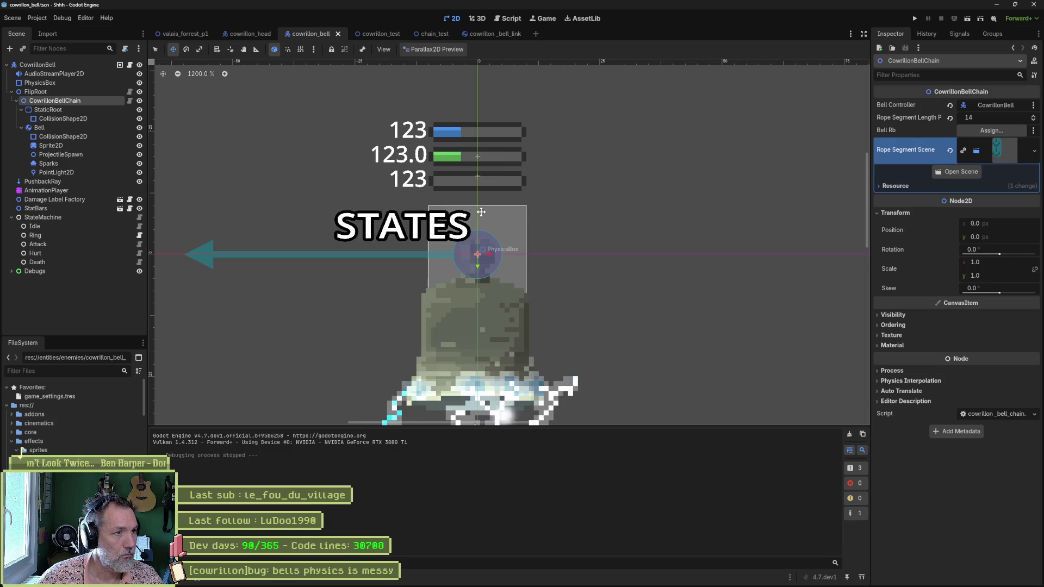
- Run the bell scene again, stop it, and reset the bell's position to 0, 0
{"action": "left_click", "coordinate": [38, 64]}
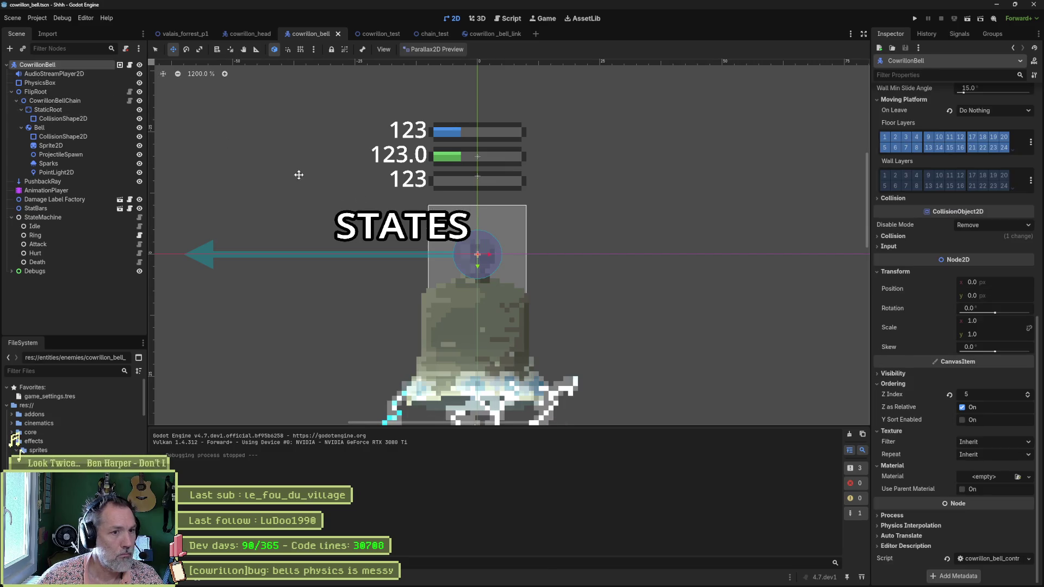
{"action": "key", "text": "F6"}
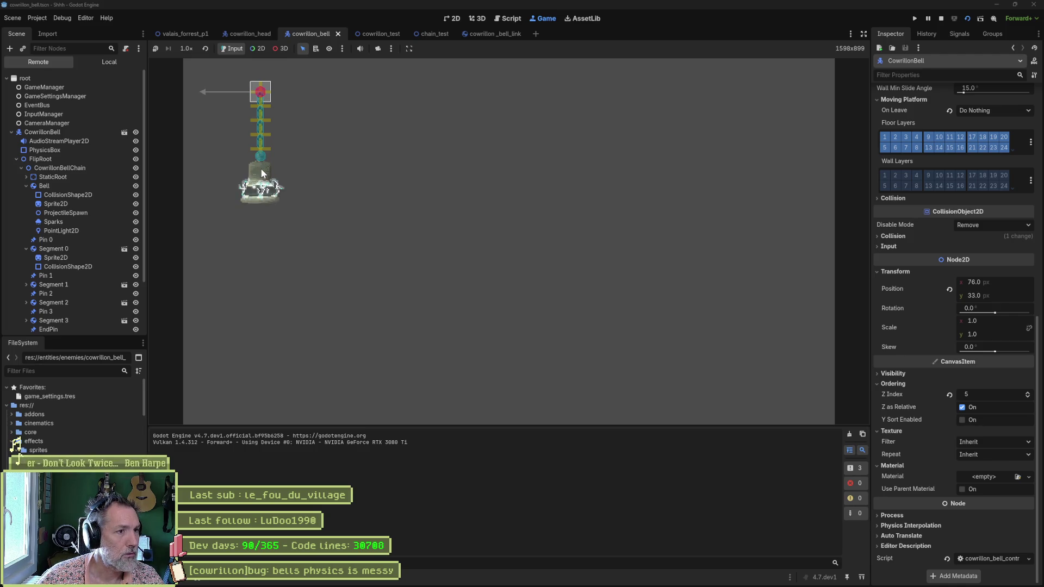
{"action": "key", "text": "F8"}
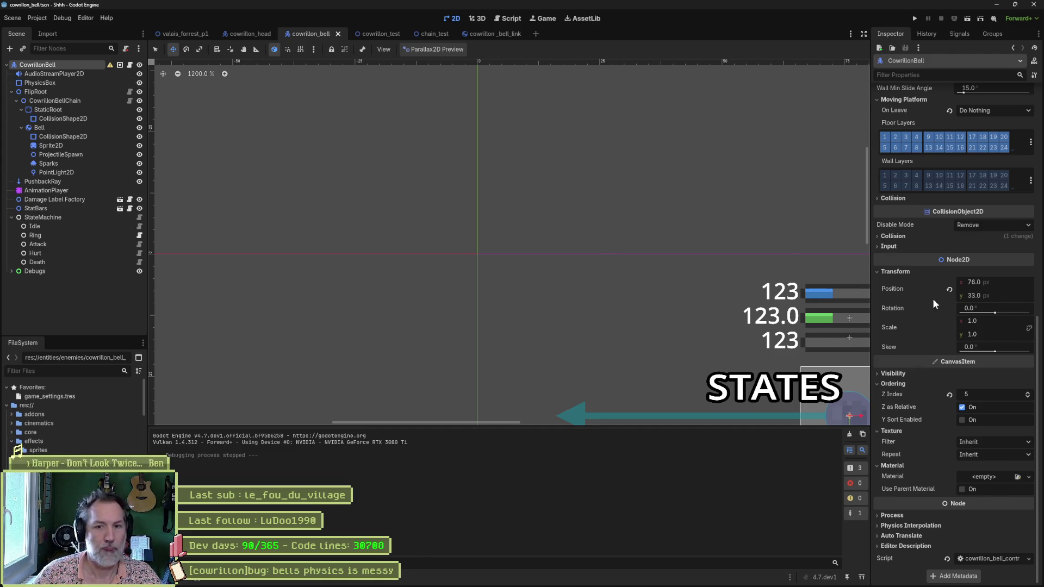
{"action": "left_click", "coordinate": [949, 290]}
{"action": "left_click", "coordinate": [520, 19]}
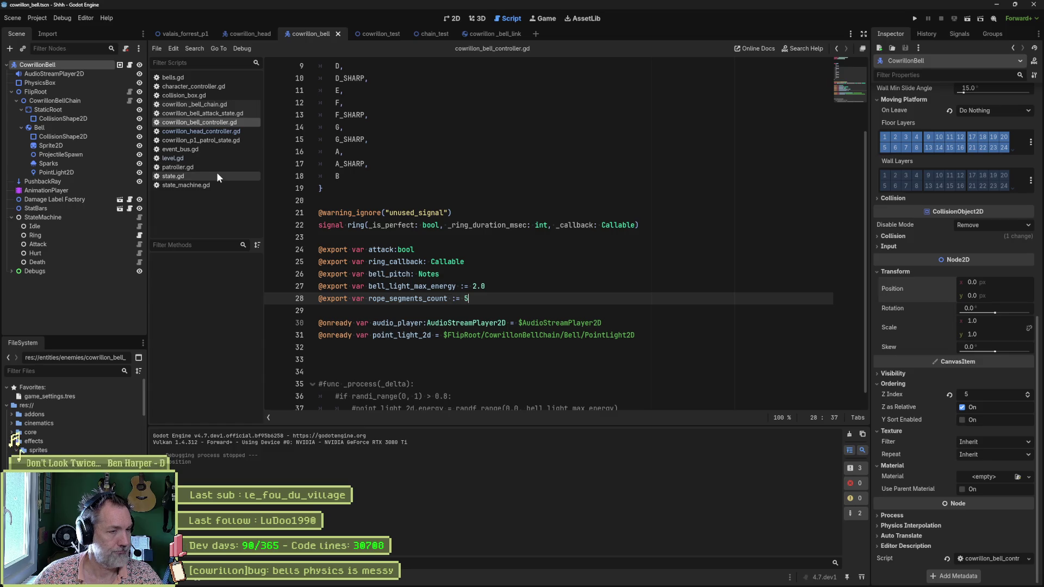
- In cowrillon_bell_chain.gd, unfold generate_rope and search all files for generate_rope
{"action": "left_click", "coordinate": [228, 105]}
{"action": "scroll", "coordinate": [397, 191], "scroll_direction": "down", "scroll_amount": 10}
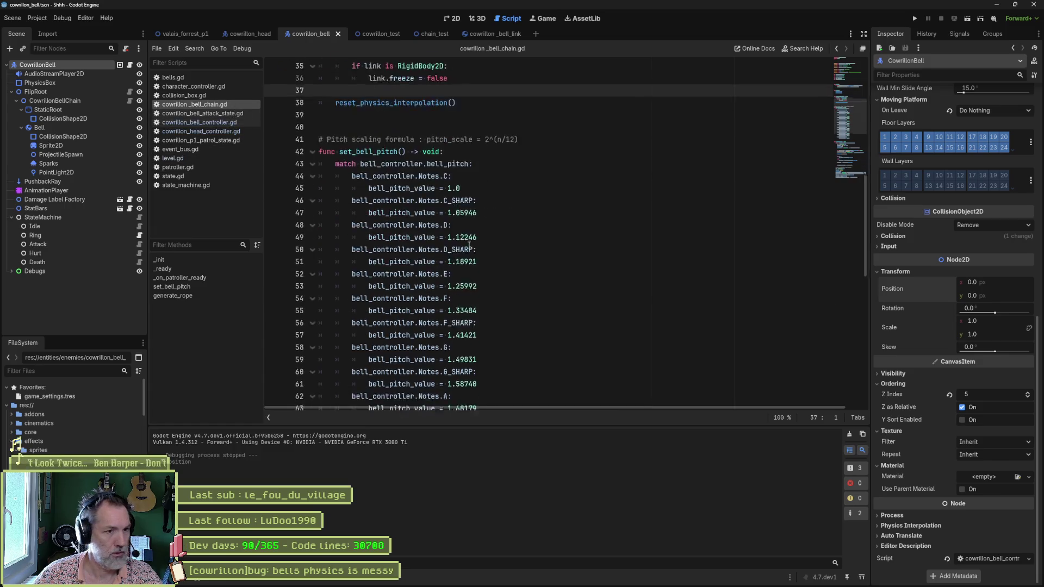
{"action": "scroll", "coordinate": [332, 174], "scroll_direction": "up", "scroll_amount": 8}
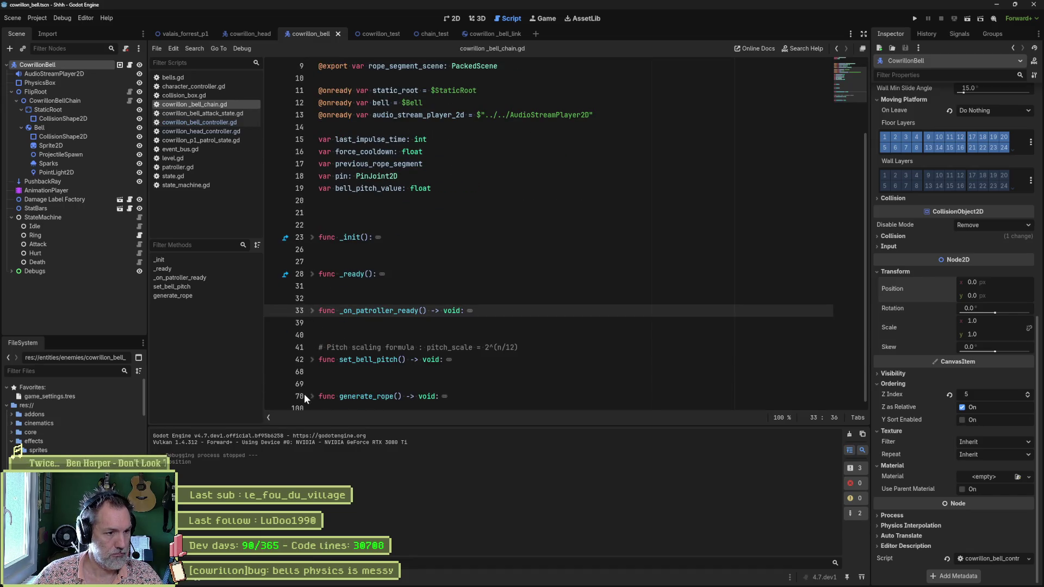
{"action": "left_click", "coordinate": [311, 396]}
{"action": "scroll", "coordinate": [479, 337], "scroll_direction": "down", "scroll_amount": 5}
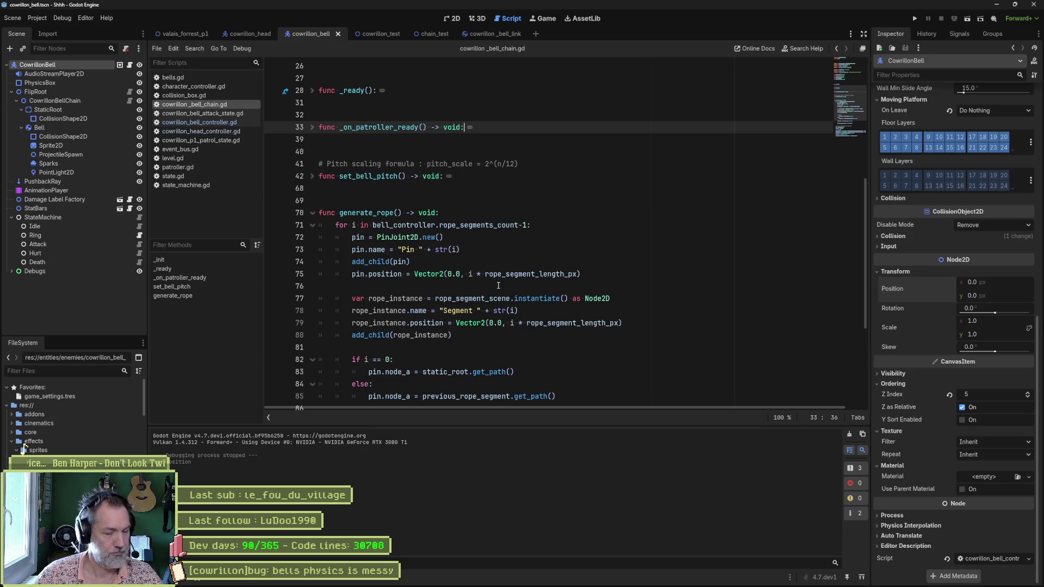
{"action": "double_click", "coordinate": [369, 212]}
{"action": "key", "text": "ctrl+shift+f"}
{"action": "left_click", "coordinate": [492, 325]}
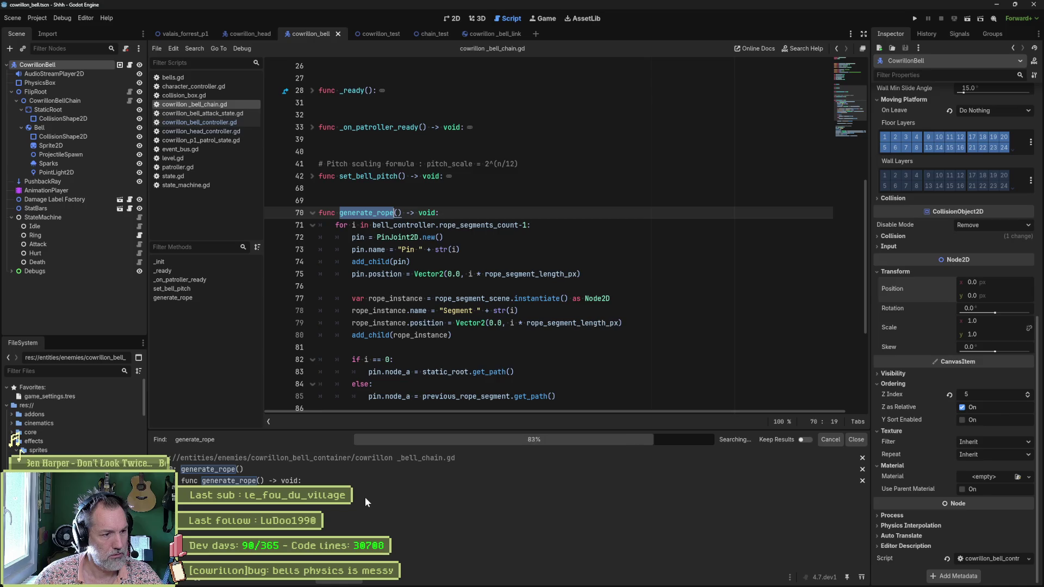
- Rename generate_rope to _generate_rope, update its call in _ready, and save the chain script
{"action": "left_click", "coordinate": [339, 213]}
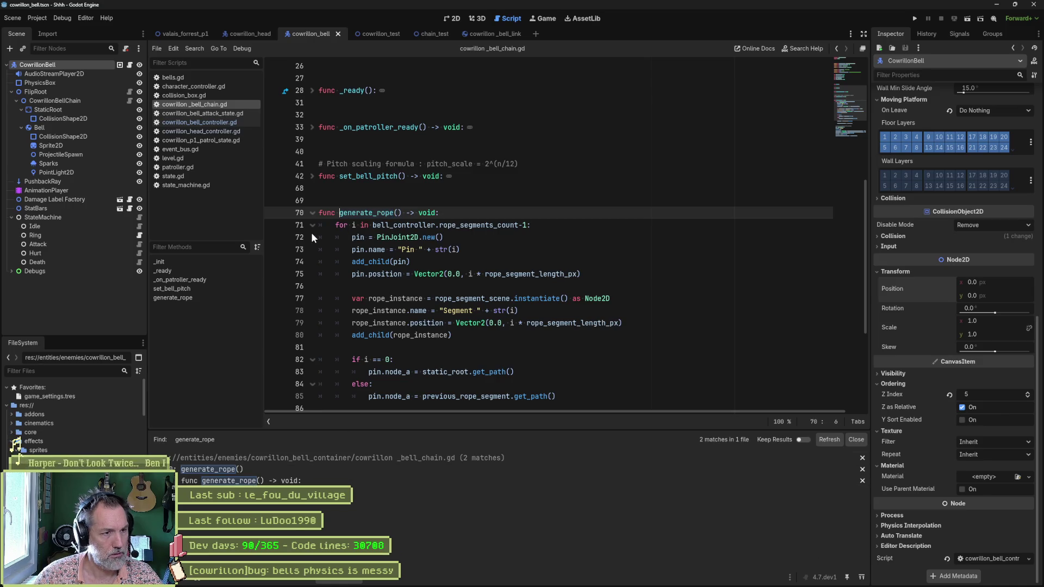
{"action": "type", "text": "_"}
{"action": "left_click", "coordinate": [363, 213]}
{"action": "double_click", "coordinate": [363, 212]}
{"action": "key", "text": "ctrl+c"}
{"action": "left_click", "coordinate": [312, 90]}
{"action": "double_click", "coordinate": [357, 115]}
{"action": "key", "text": "ctrl+v"}
{"action": "key", "text": "ctrl+s"}
{"action": "left_click", "coordinate": [312, 90]}
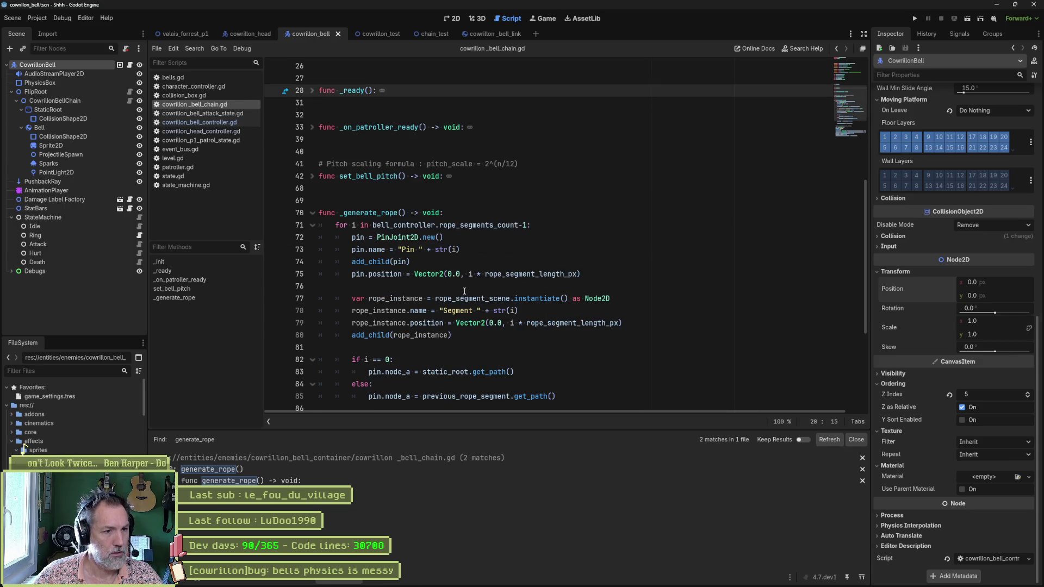
- Delete ' + rope_segment_length_px * .5' from the bell position on line 96
{"action": "scroll", "coordinate": [463, 292], "scroll_direction": "down", "scroll_amount": 5}
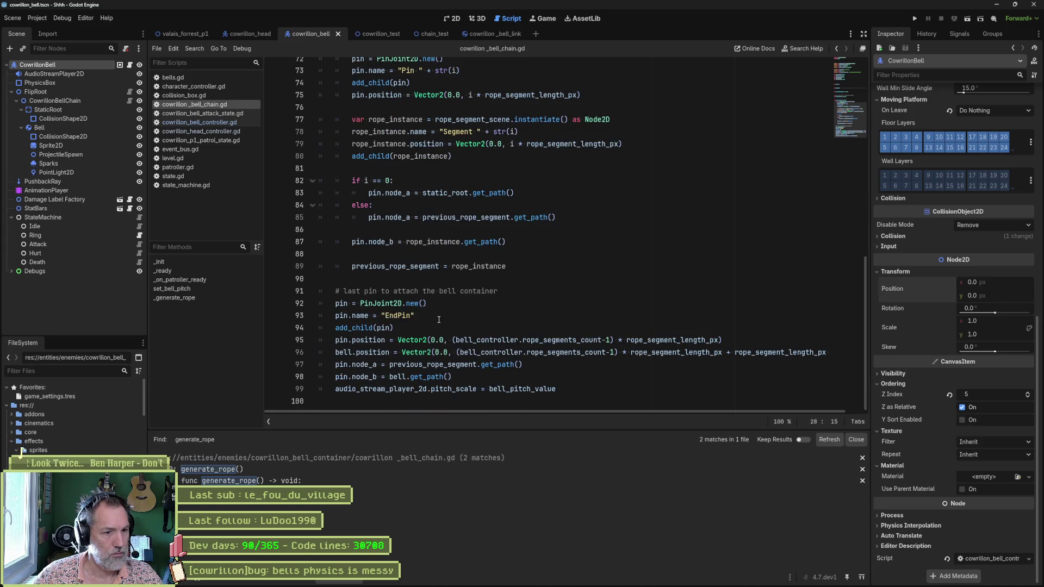
{"action": "double_click", "coordinate": [640, 341]}
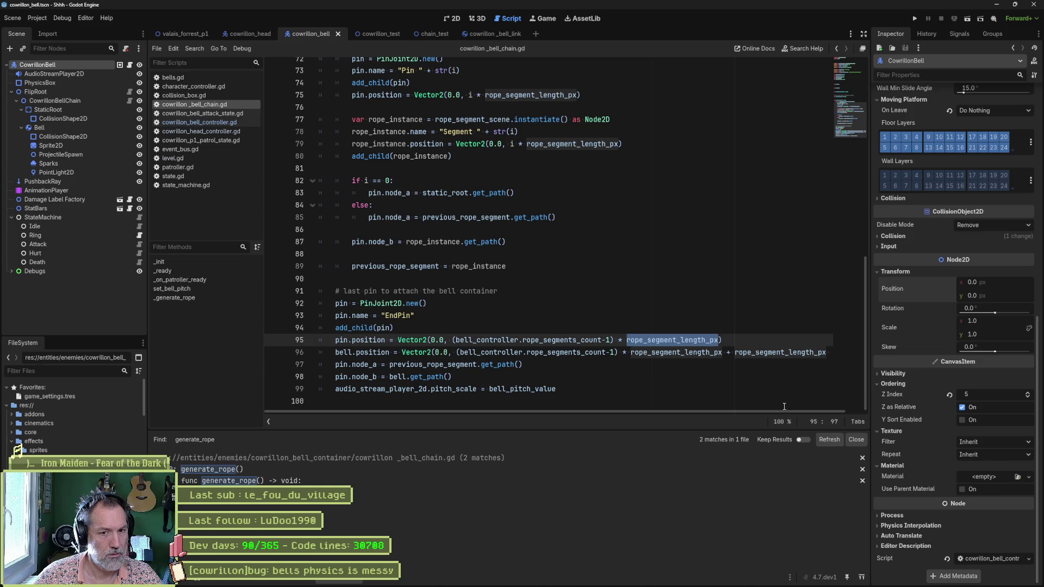
{"action": "left_click_drag", "start_coordinate": [786, 412], "coordinate": [822, 412]}
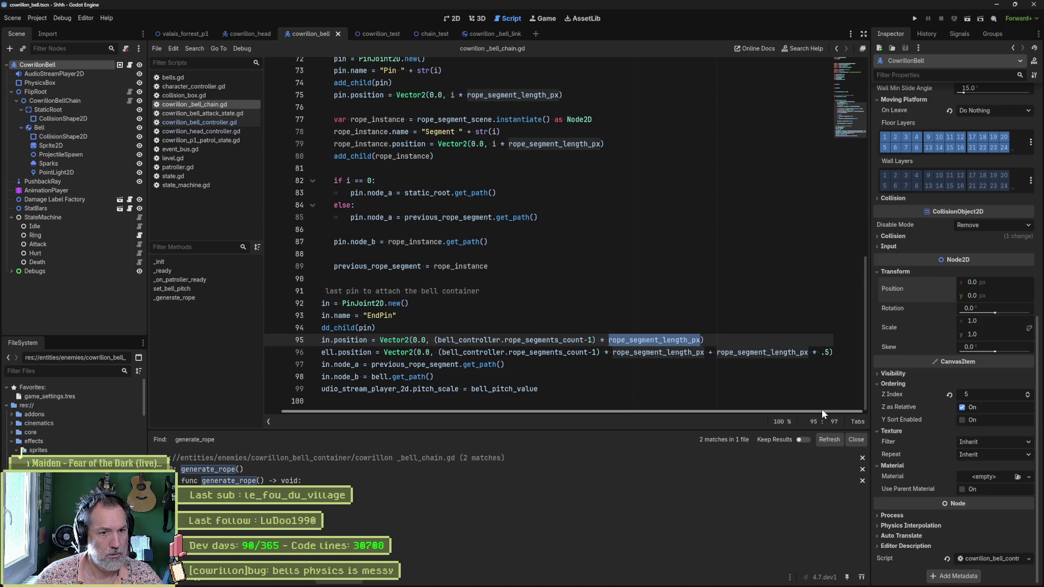
{"action": "left_click_drag", "start_coordinate": [706, 353], "coordinate": [826, 354]}
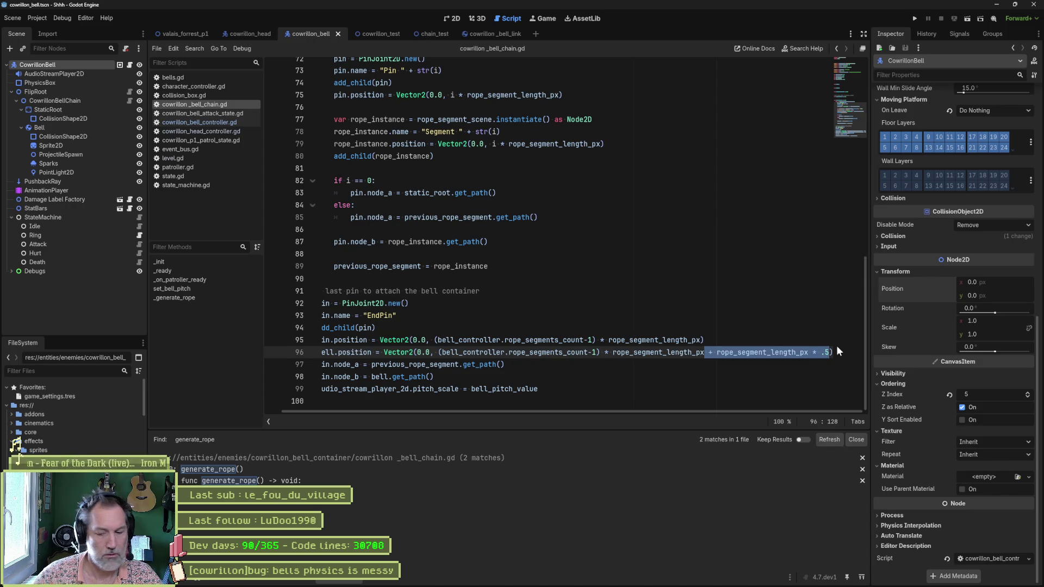
{"action": "key", "text": "BackSpace"}
{"action": "left_click", "coordinate": [184, 33]}
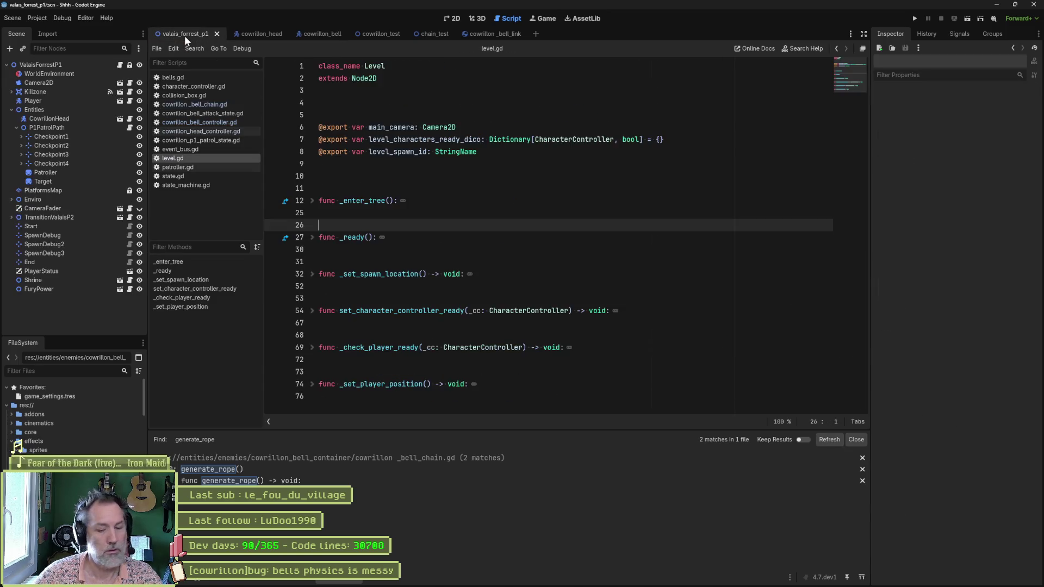
- Test the game without the half-segment term, then restore it in cowrillon_bell_chain.gd
{"action": "key", "text": "F6"}
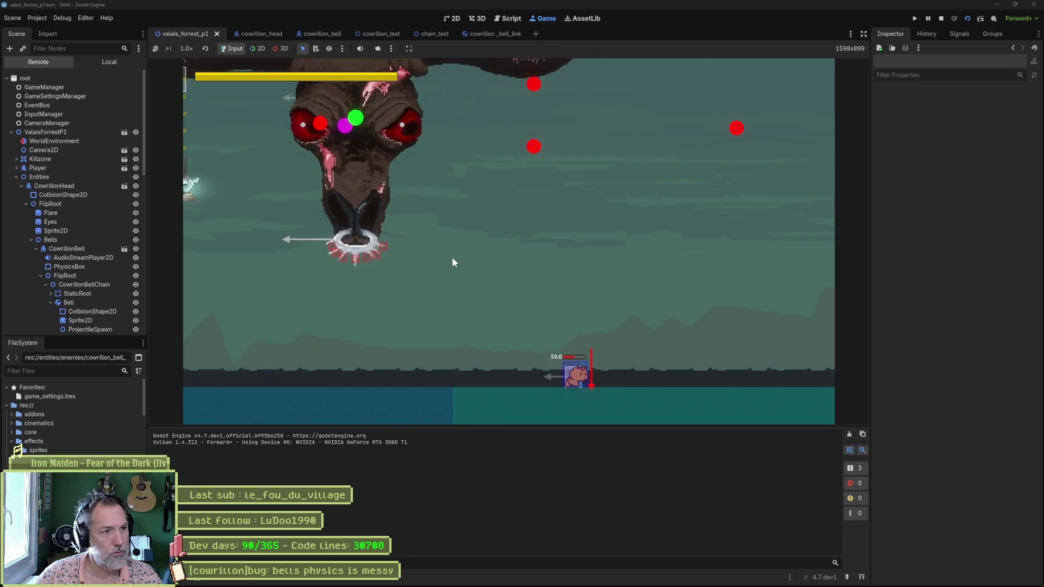
{"action": "key", "text": "F8"}
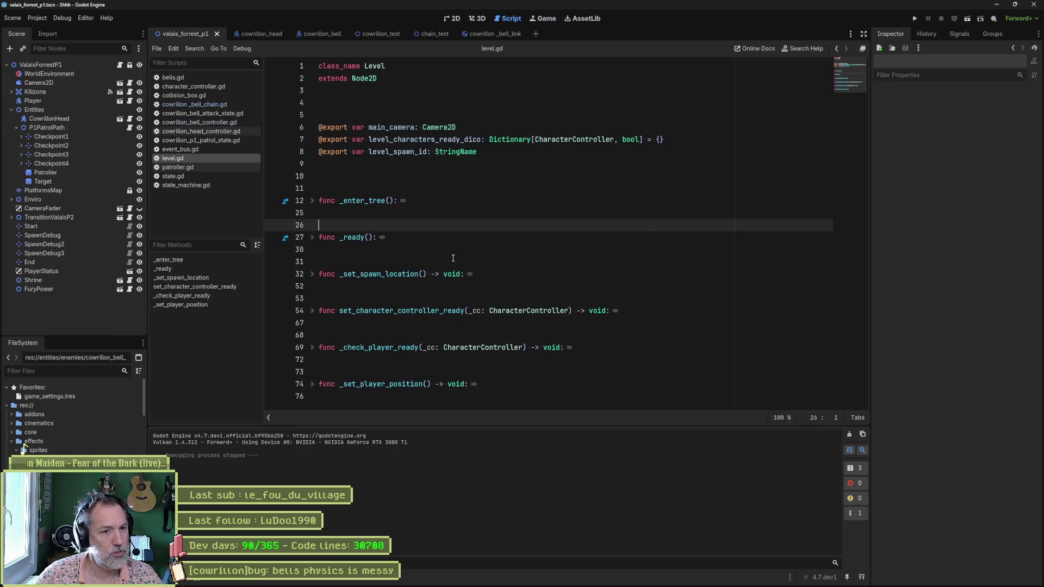
{"action": "left_click", "coordinate": [225, 106]}
{"action": "key", "text": "ctrl+z"}
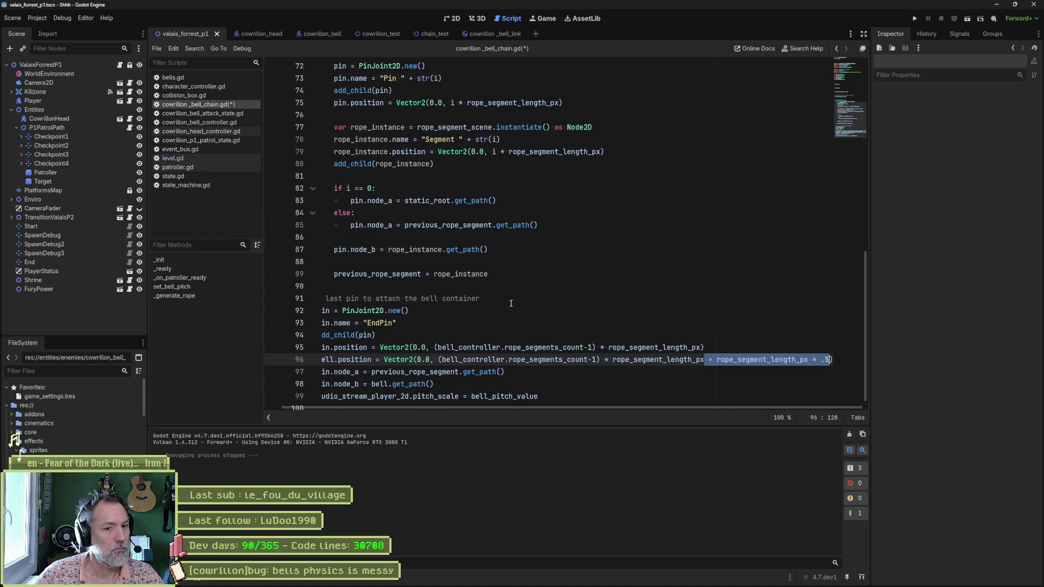
- Run the game again to compare, stop it, and view cowrillon_bell in 2D
{"action": "key", "text": "F6"}
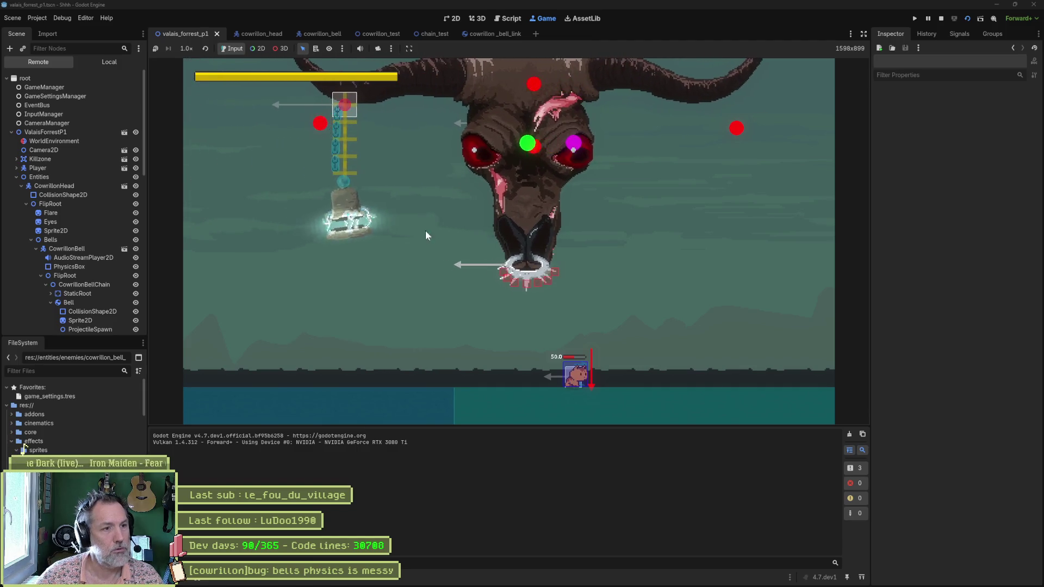
{"action": "key", "text": "F8"}
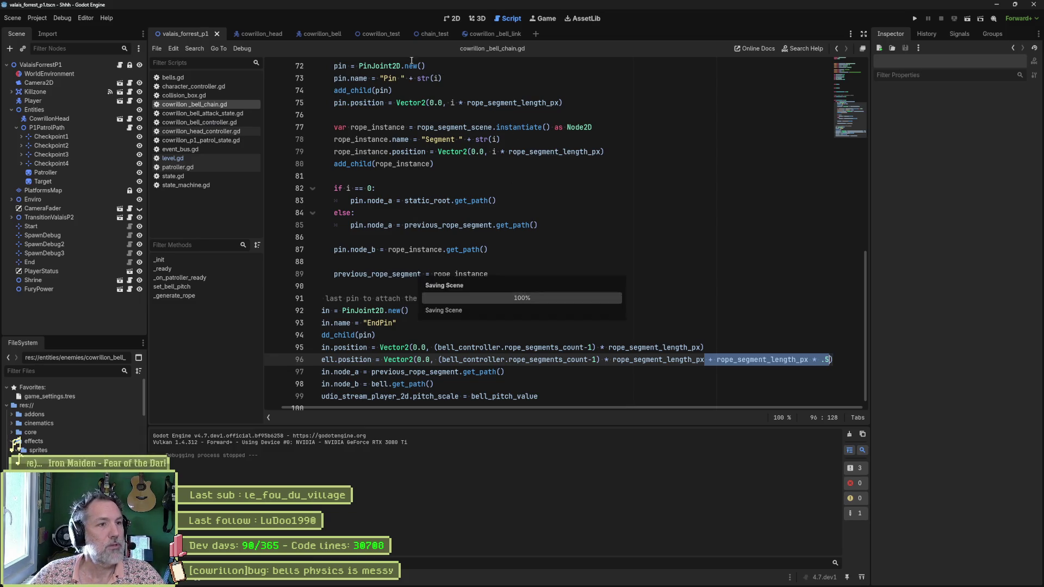
{"action": "left_click", "coordinate": [318, 32]}
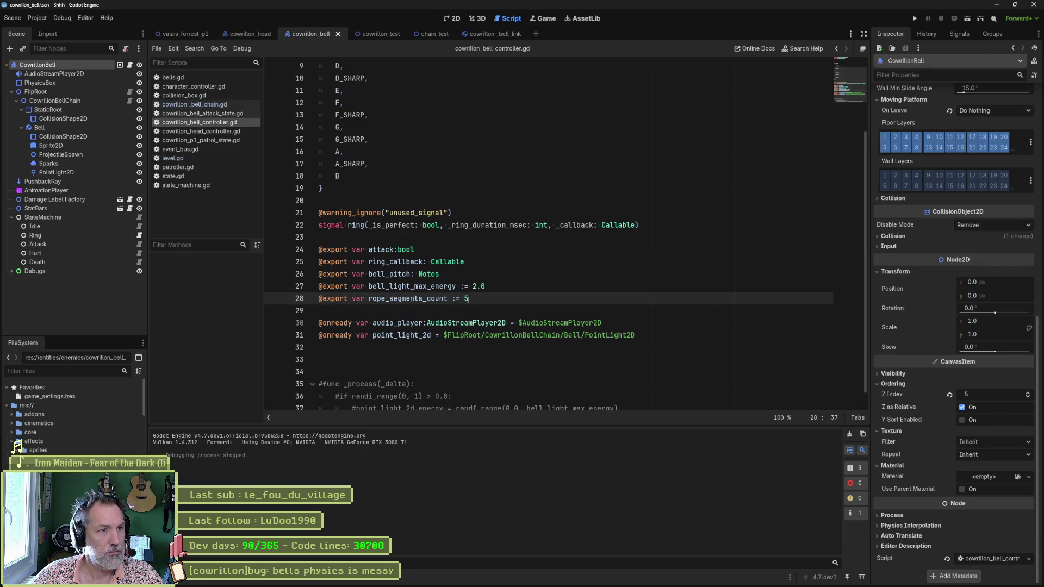
{"action": "left_click", "coordinate": [443, 19]}
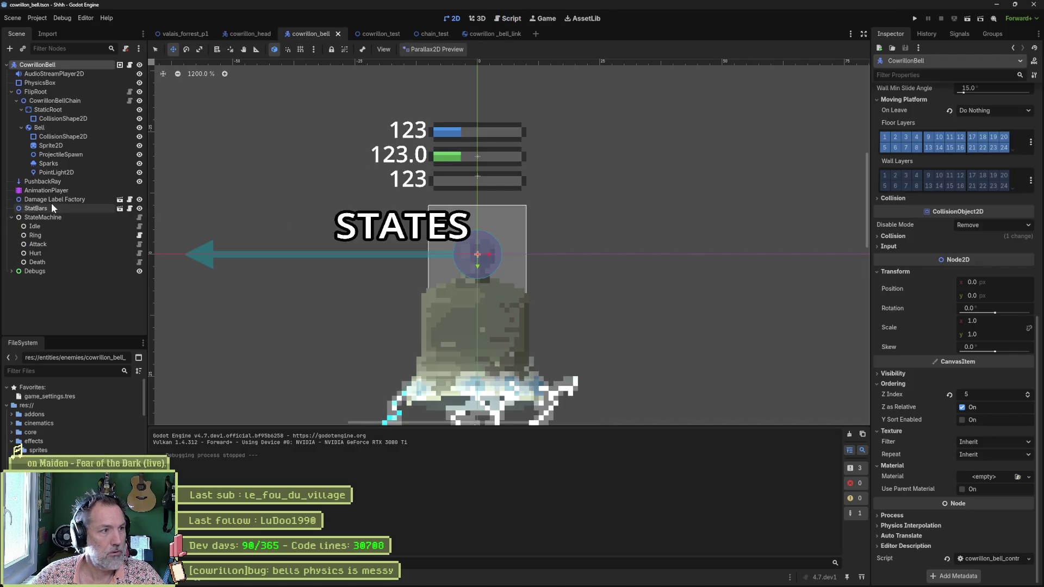
- Shrink the radius of the Bell's CollisionShape2D circle
{"action": "left_click", "coordinate": [87, 136]}
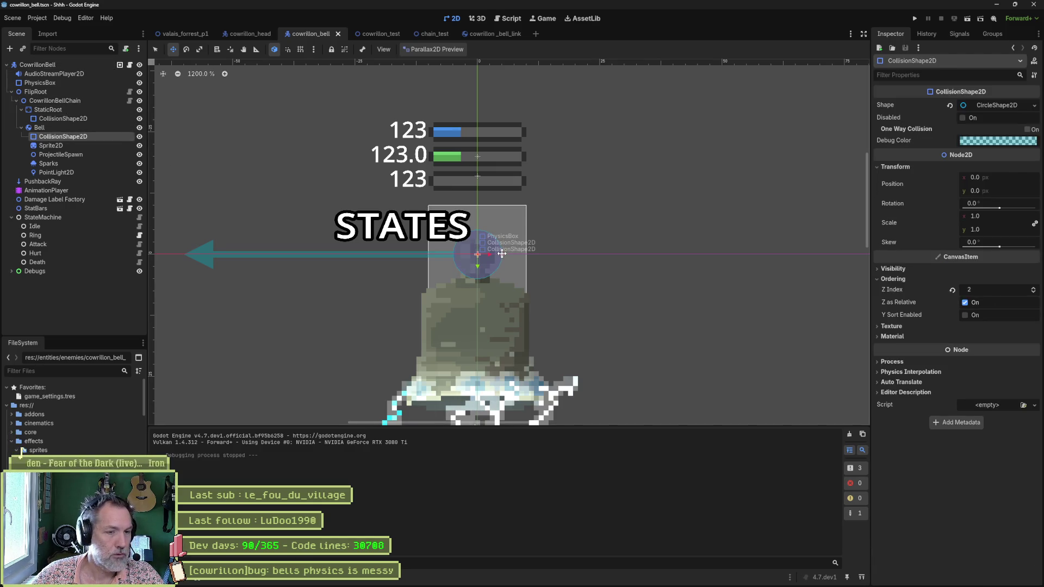
{"action": "left_click_drag", "start_coordinate": [495, 255], "coordinate": [488, 254]}
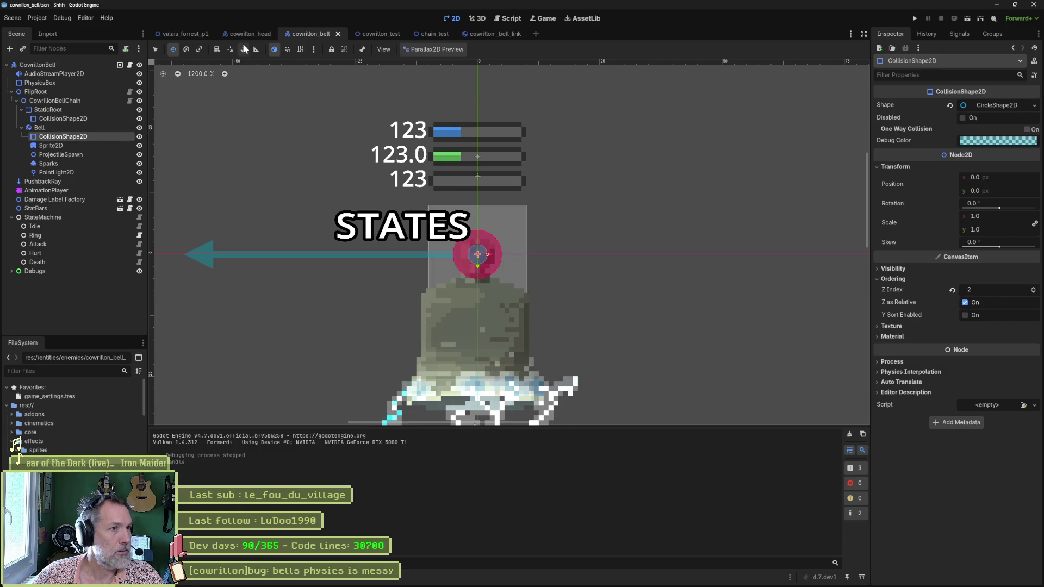
{"action": "left_click", "coordinate": [512, 19]}
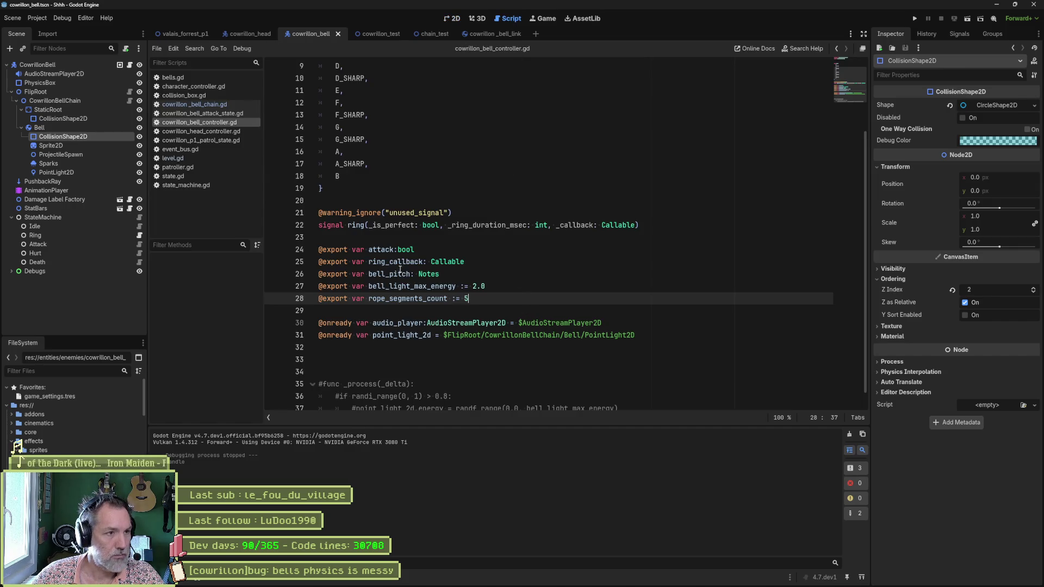
{"action": "left_click", "coordinate": [196, 104]}
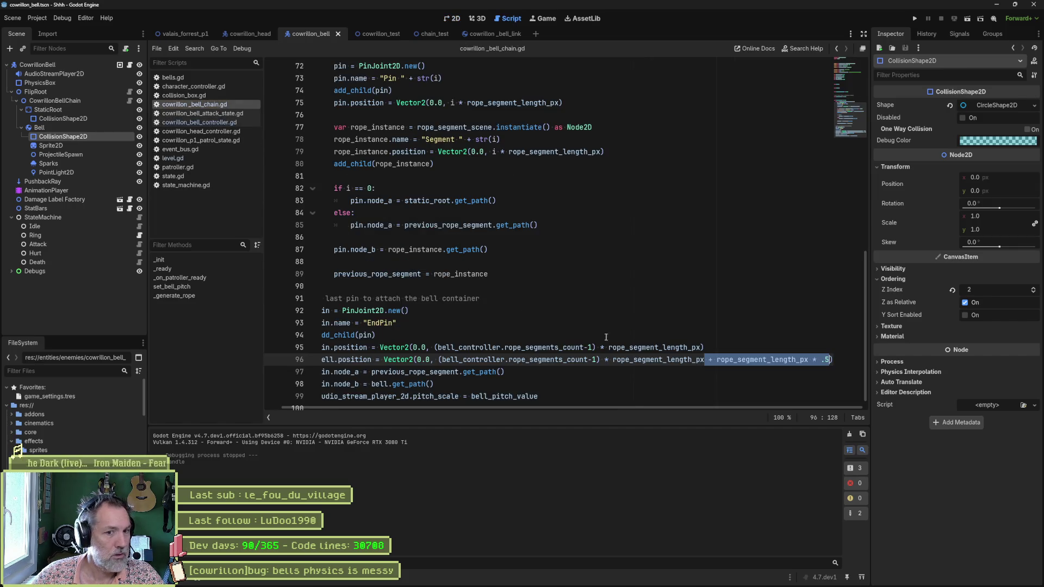
- On line 96 of cowrillon_bell_chain.gd, replace 'rope_segment_length_px * .5' with bell_vertical_offset
{"action": "left_click", "coordinate": [736, 359]}
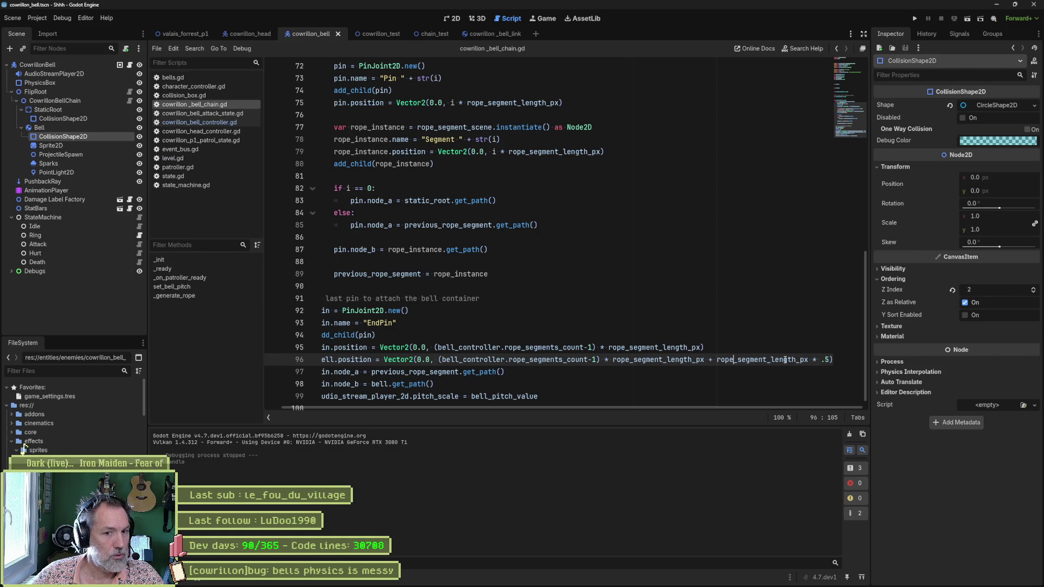
{"action": "left_click_drag", "start_coordinate": [721, 359], "coordinate": [831, 360]}
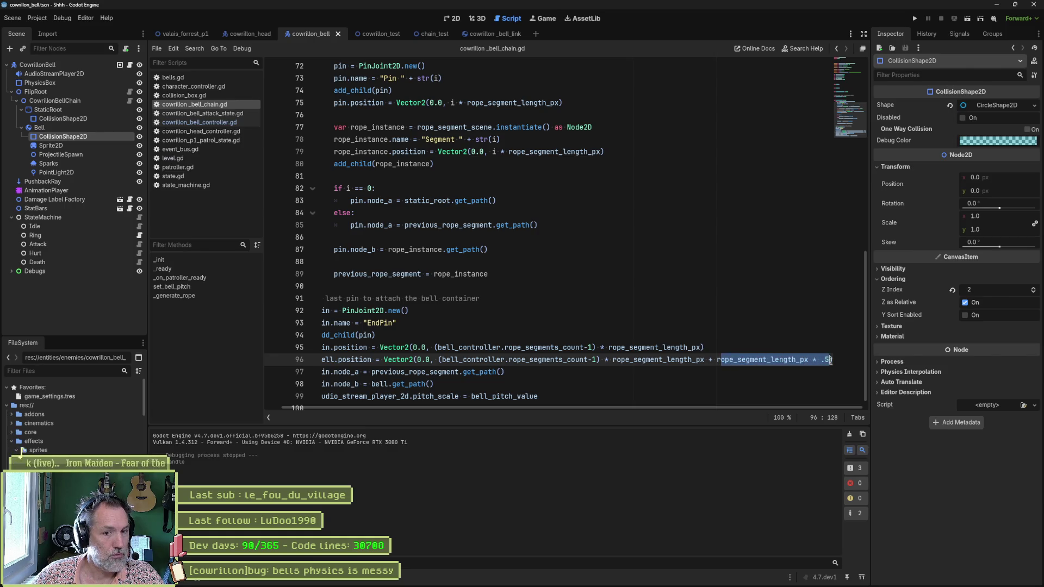
{"action": "left_click_drag", "start_coordinate": [716, 359], "coordinate": [833, 363]}
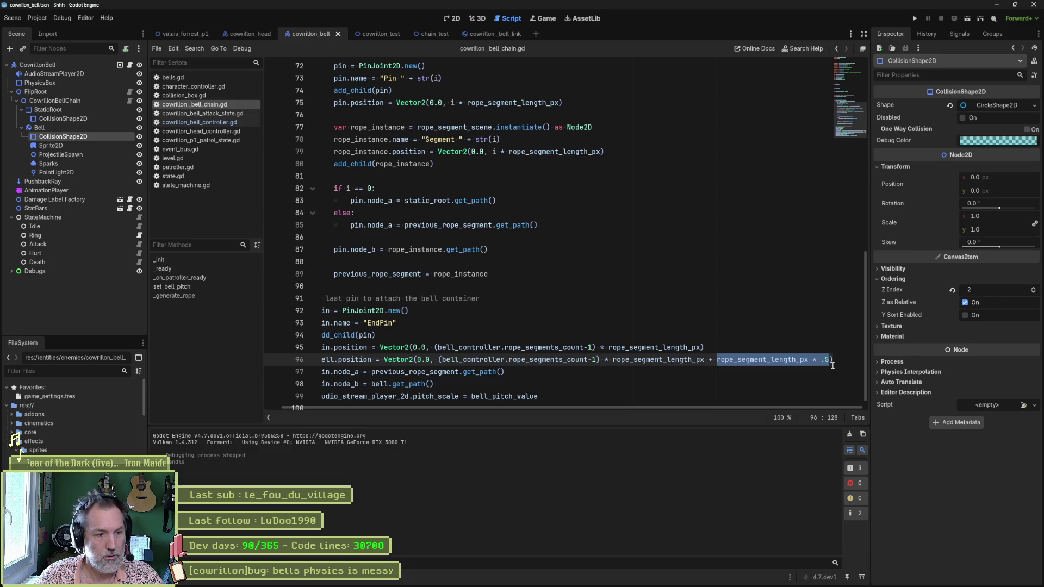
{"action": "type", "text": "bell_of"}
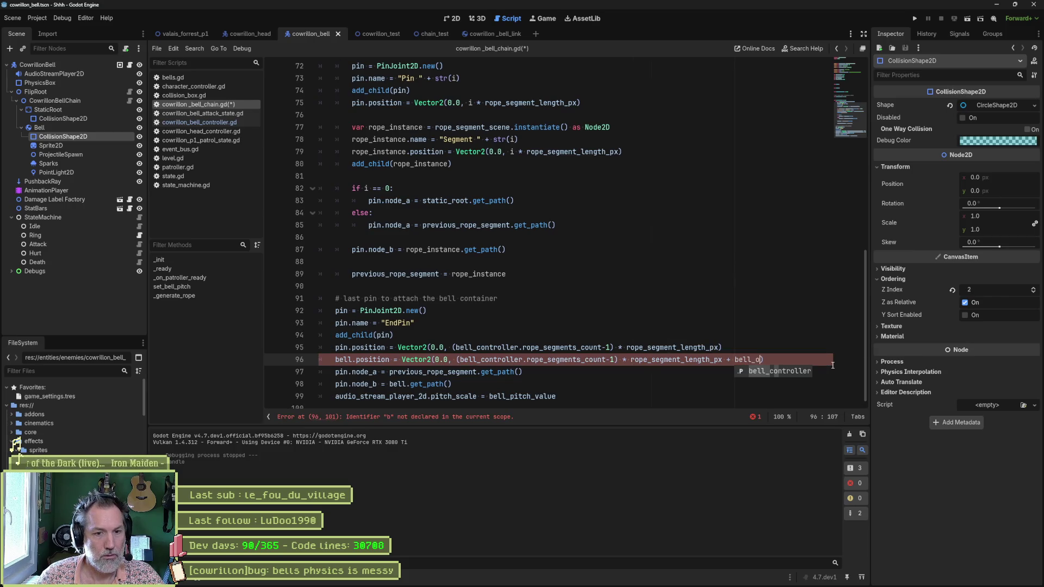
{"action": "type", "text": "fset"}
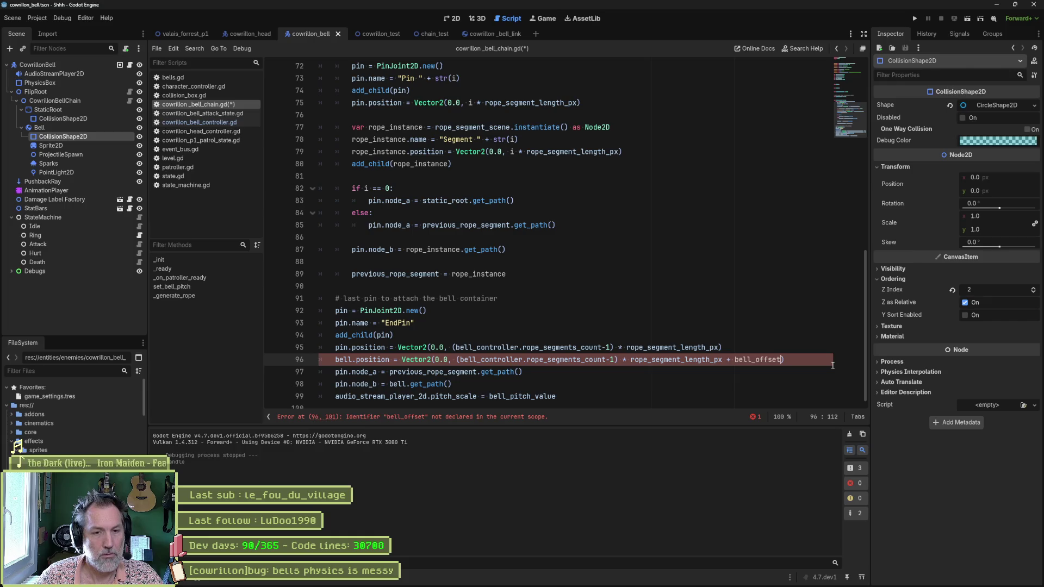
{"action": "key", "text": "Left"}
{"action": "key", "text": "Left"}
{"action": "type", "text": "vertical"}
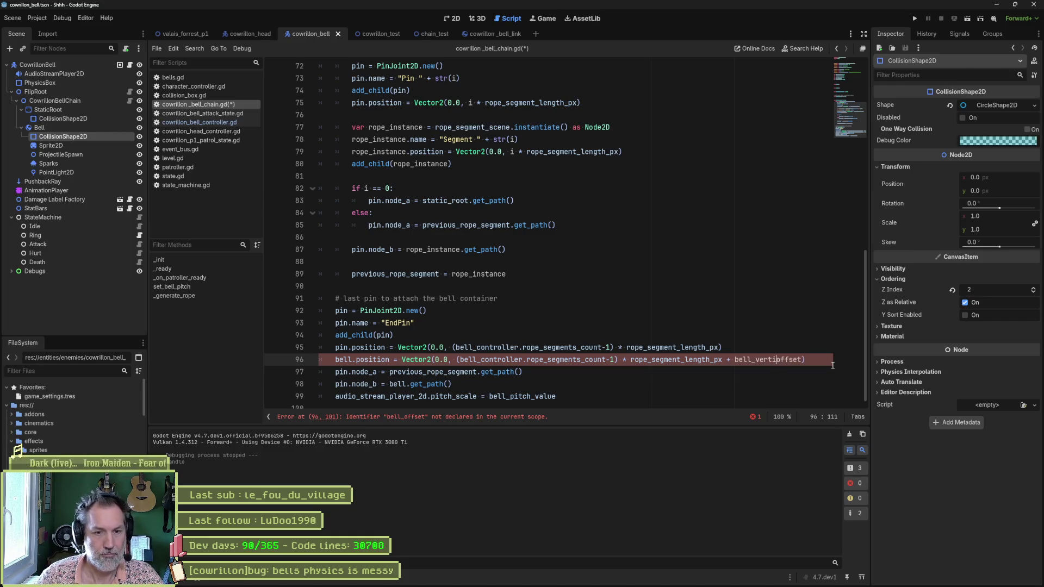
{"action": "type", "text": "_"}
{"action": "key", "text": "ctrl+Right"}
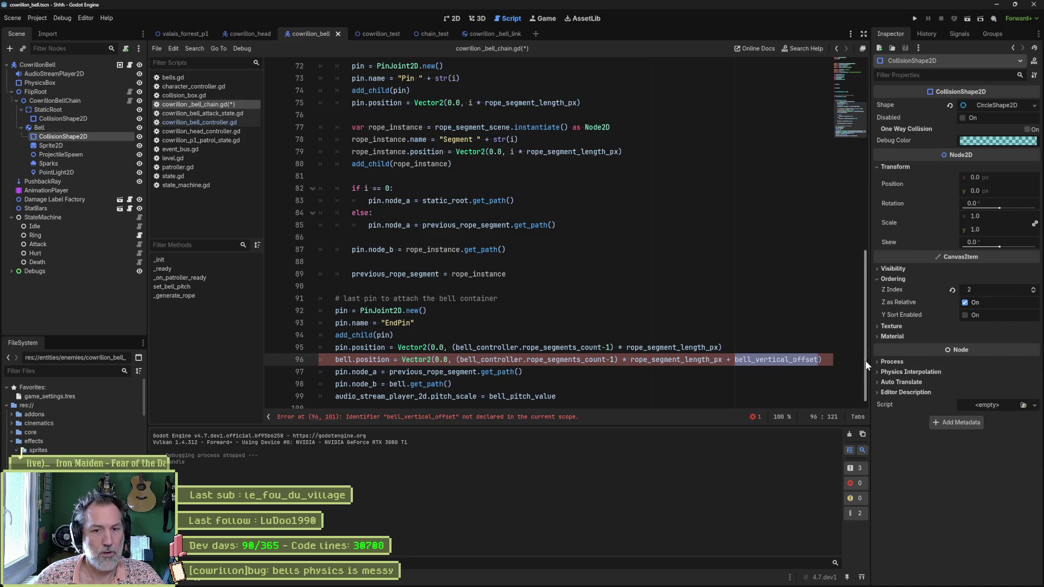
{"action": "left_click_drag", "start_coordinate": [866, 360], "coordinate": [816, 120]}
{"action": "left_click", "coordinate": [503, 168]}
{"action": "key", "text": "Return"}
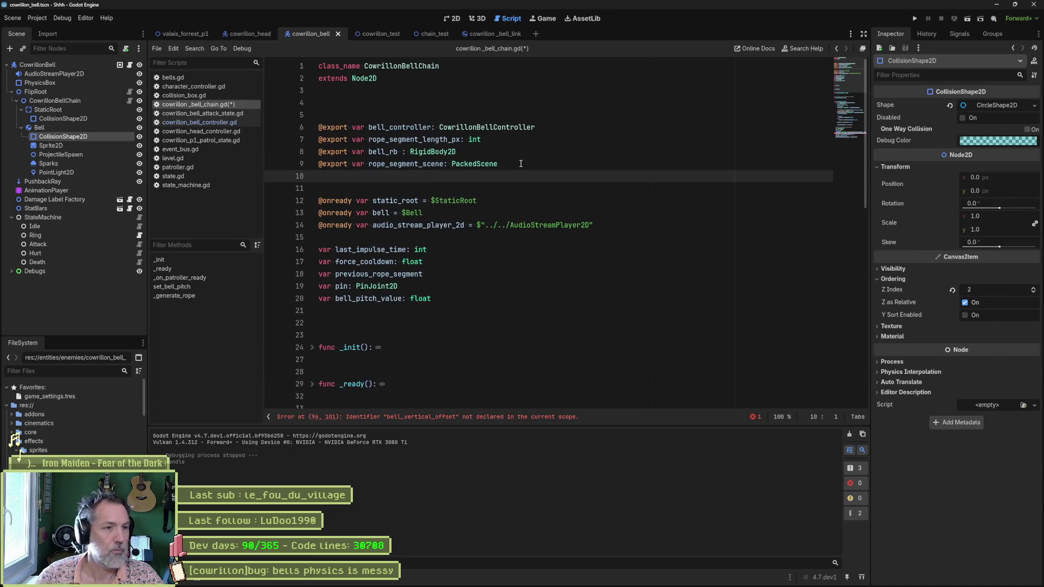
{"action": "type", "text": "@export var bell_vertical_offset := "}
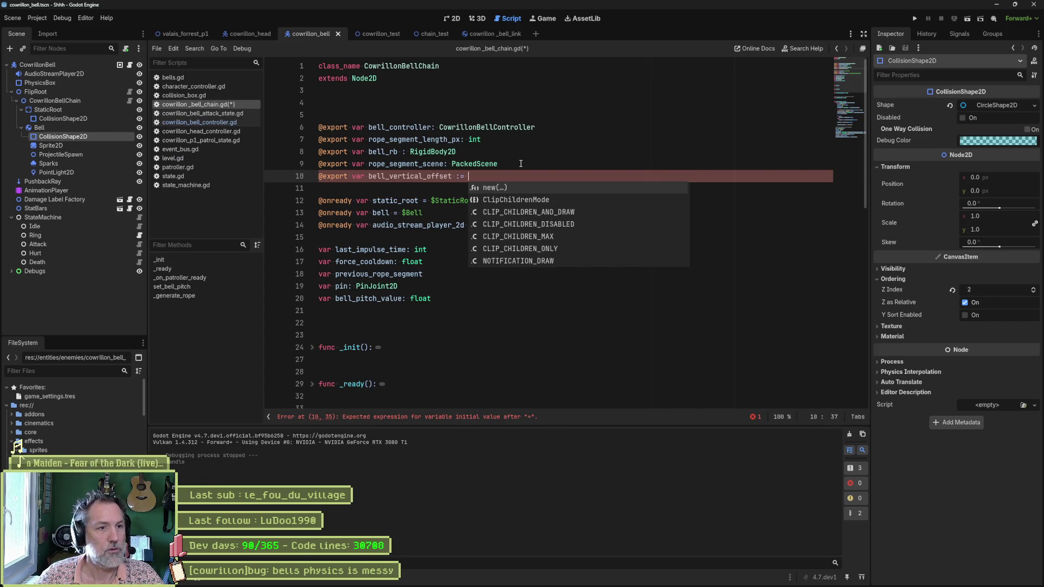
{"action": "type", "text": "5"}
{"action": "key", "text": "ctrl+s"}
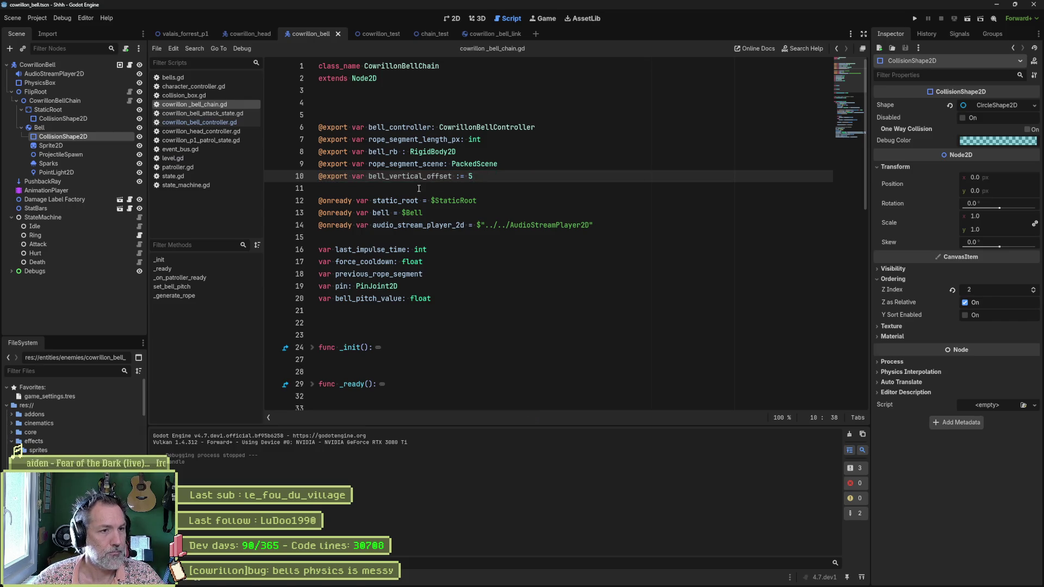
{"action": "left_click", "coordinate": [452, 179]}
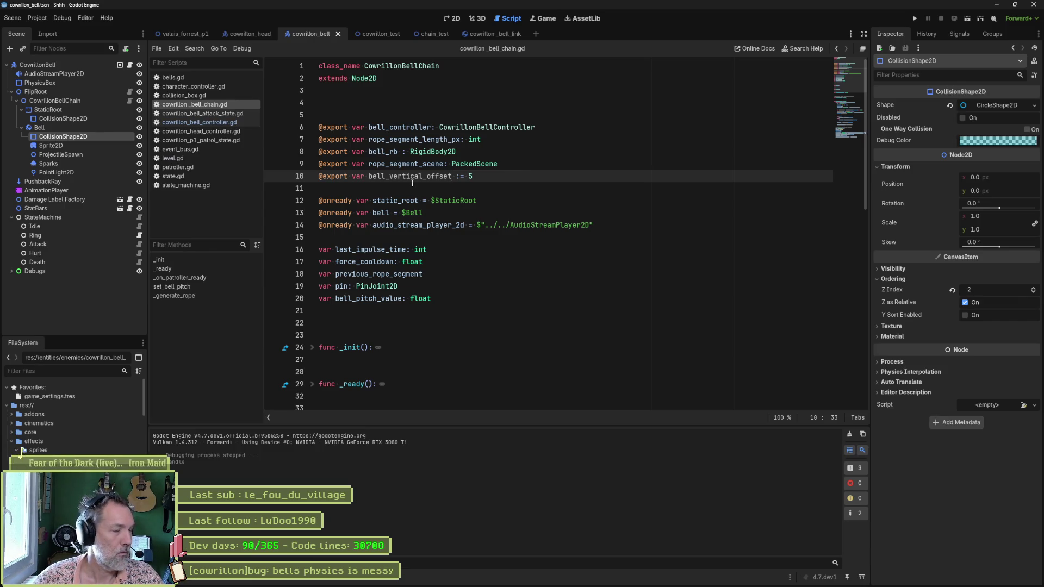
{"action": "left_click", "coordinate": [194, 35]}
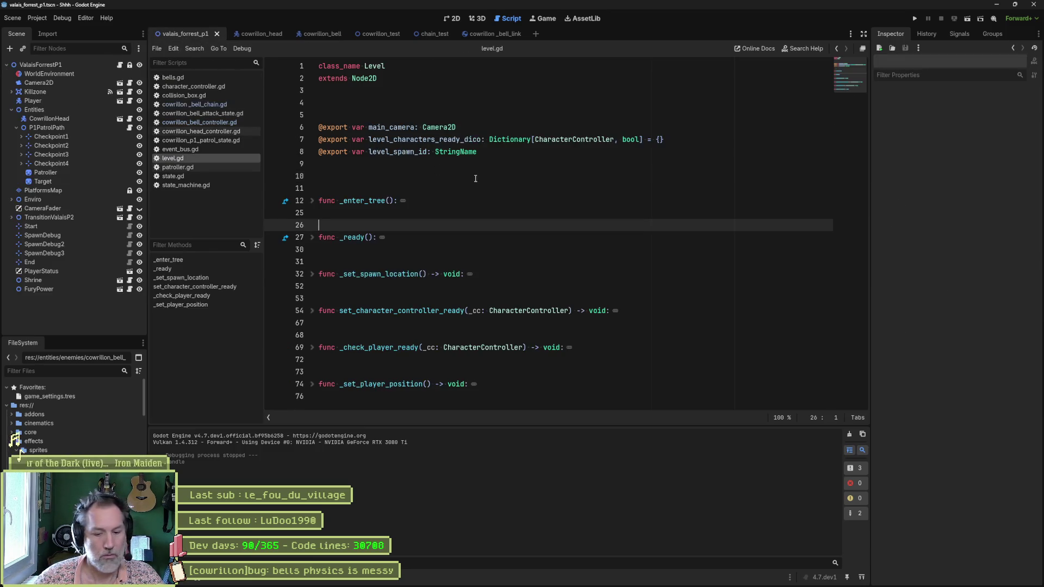
- Run the level to test the new bell offset, then stop it
{"action": "key", "text": "F5"}
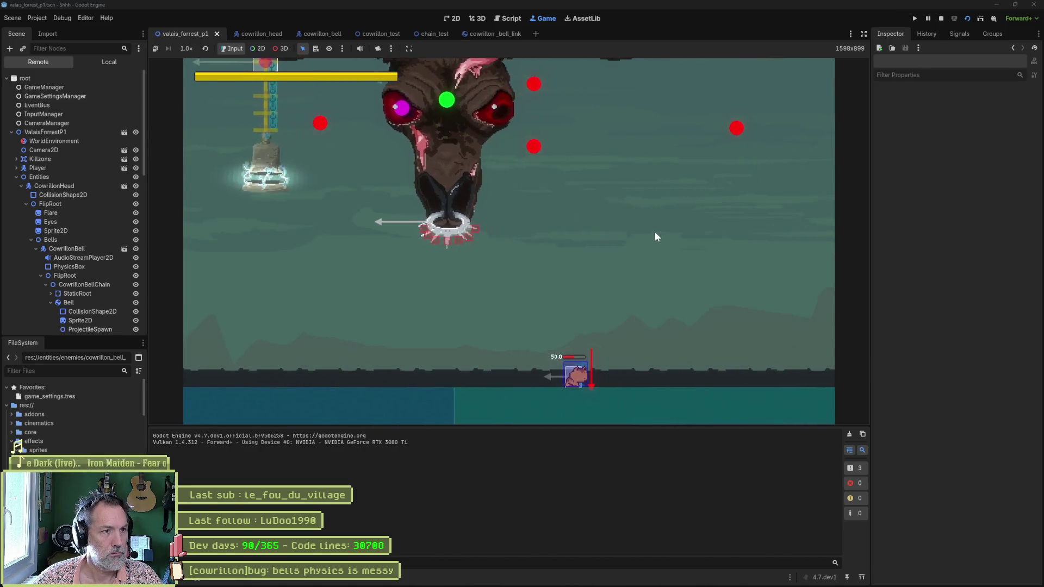
{"action": "key", "text": "F8"}
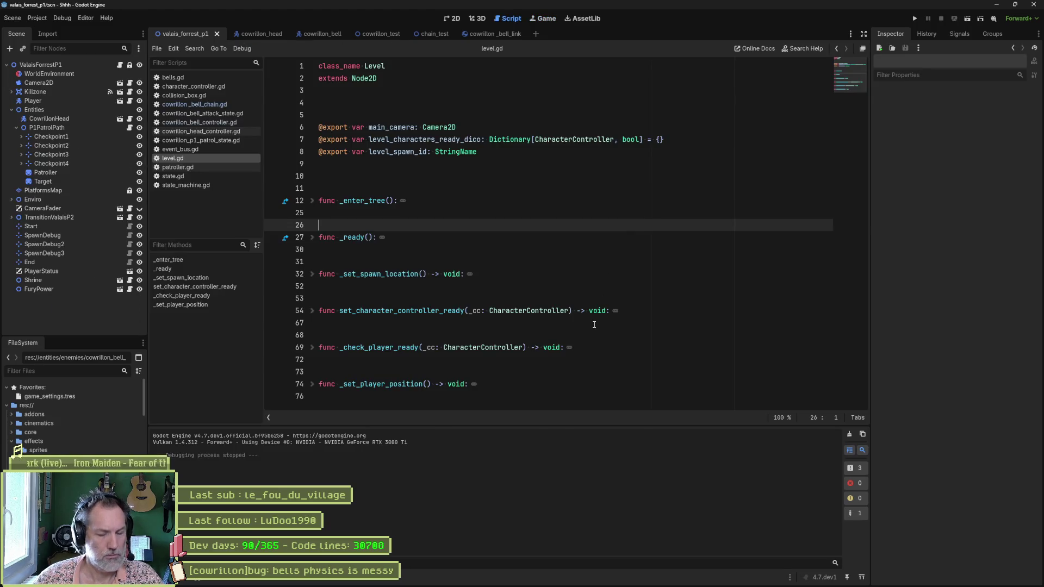
{"action": "left_click", "coordinate": [536, 335]}
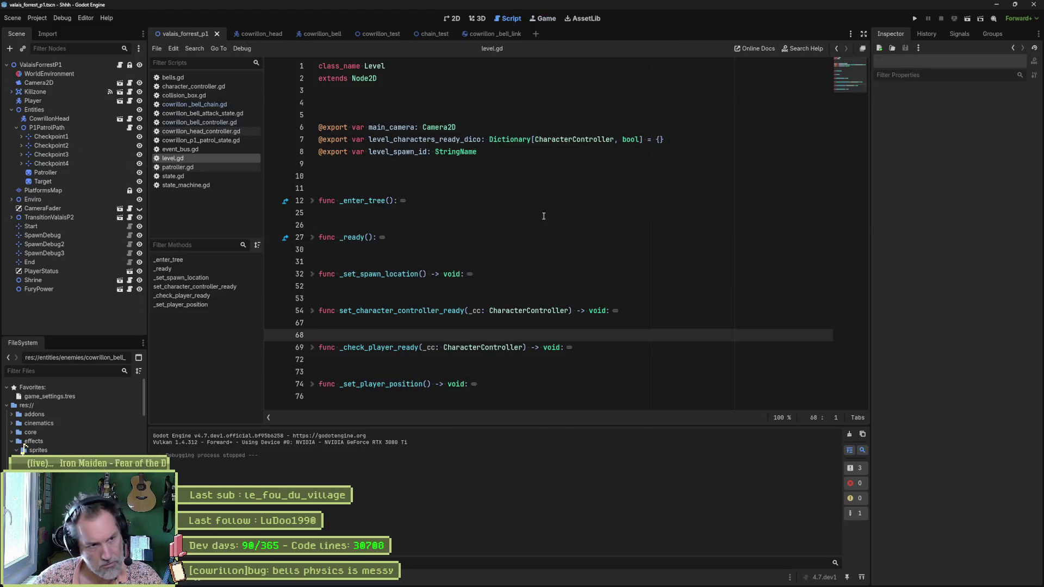
- Close level.gd, event_bus.gd, patroller.gd, state.gd and state_machine.gd, leaving cowrillon_p1_patrol_state.gd shown
{"action": "middle_click", "coordinate": [197, 158]}
{"action": "middle_click", "coordinate": [197, 158]}
{"action": "middle_click", "coordinate": [195, 157]}
{"action": "middle_click", "coordinate": [196, 158]}
{"action": "middle_click", "coordinate": [199, 149]}
{"action": "left_click", "coordinate": [204, 140]}
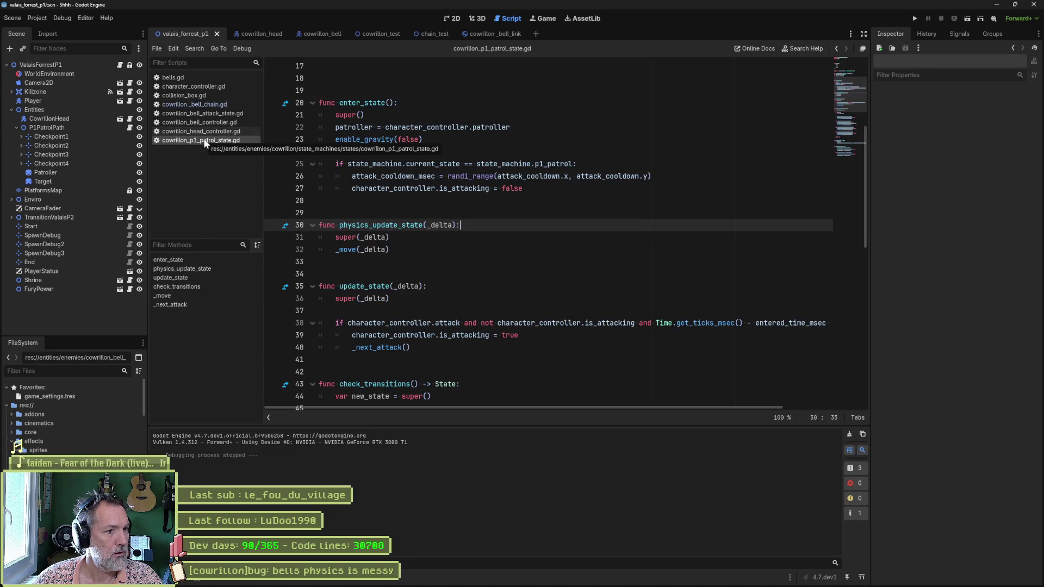
- Close the head controller script and uncomment the light flicker code in the bell controller
{"action": "left_click", "coordinate": [203, 132]}
{"action": "middle_click", "coordinate": [204, 131]}
{"action": "left_click", "coordinate": [207, 122]}
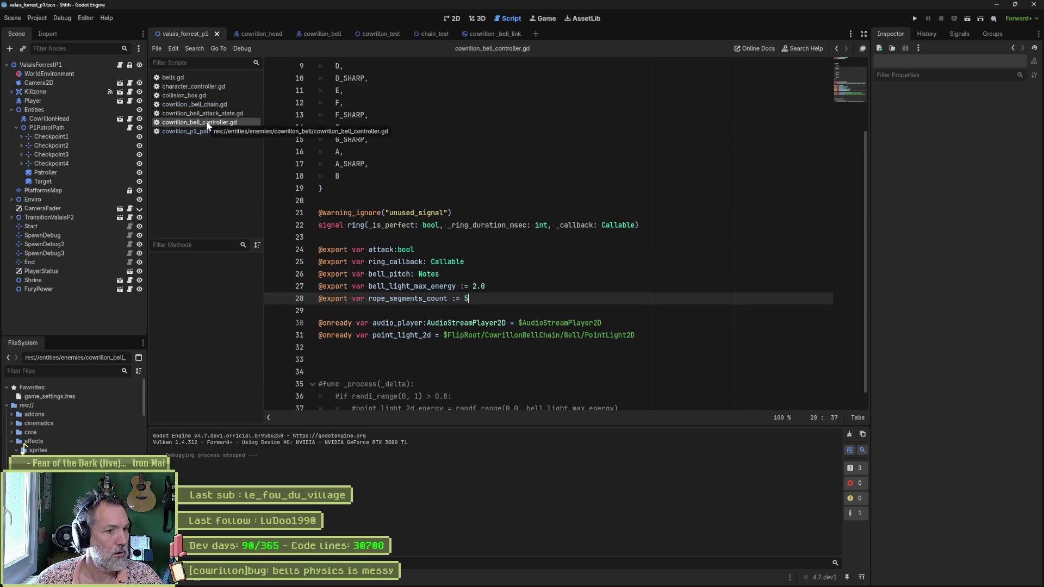
{"action": "scroll", "coordinate": [506, 308], "scroll_direction": "down", "scroll_amount": 1}
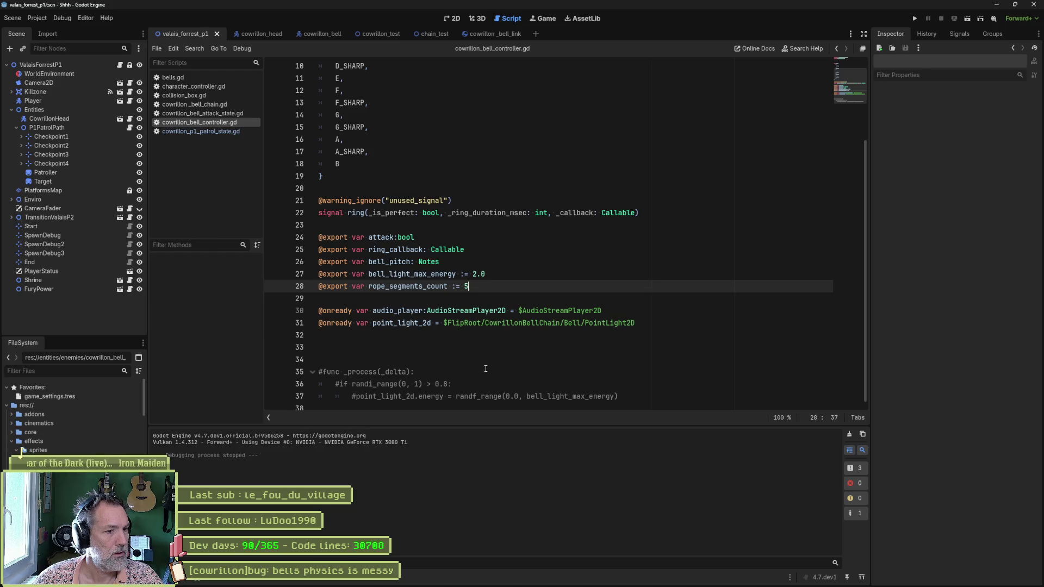
{"action": "left_click_drag", "start_coordinate": [446, 375], "coordinate": [439, 396]}
{"action": "key", "text": "ctrl+k"}
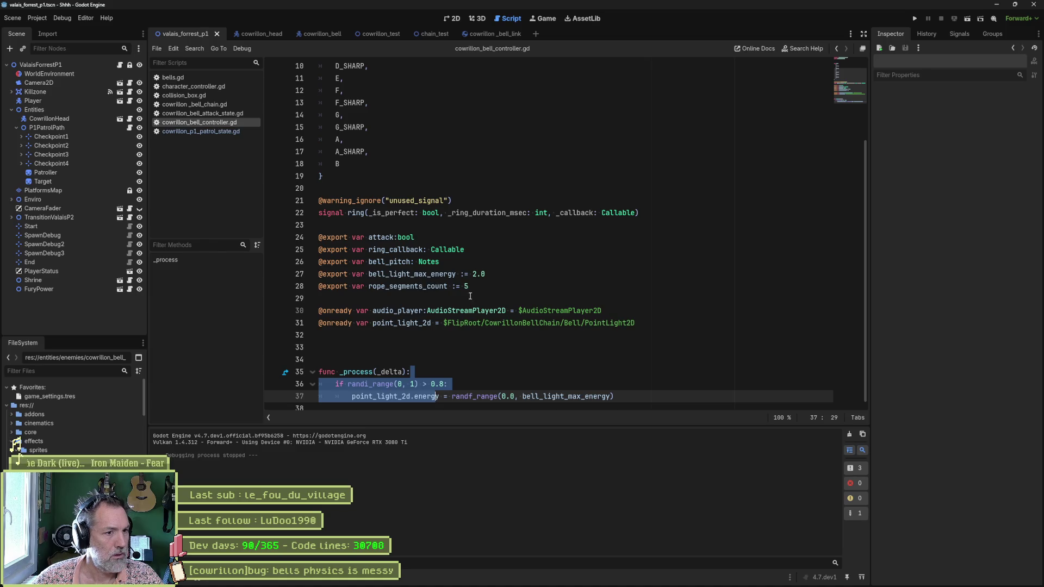
{"action": "left_click", "coordinate": [436, 287]}
- Close the bell controller, collision_box.gd, character_controller.gd, bells.gd and bell attack state scripts
{"action": "left_click", "coordinate": [546, 300]}
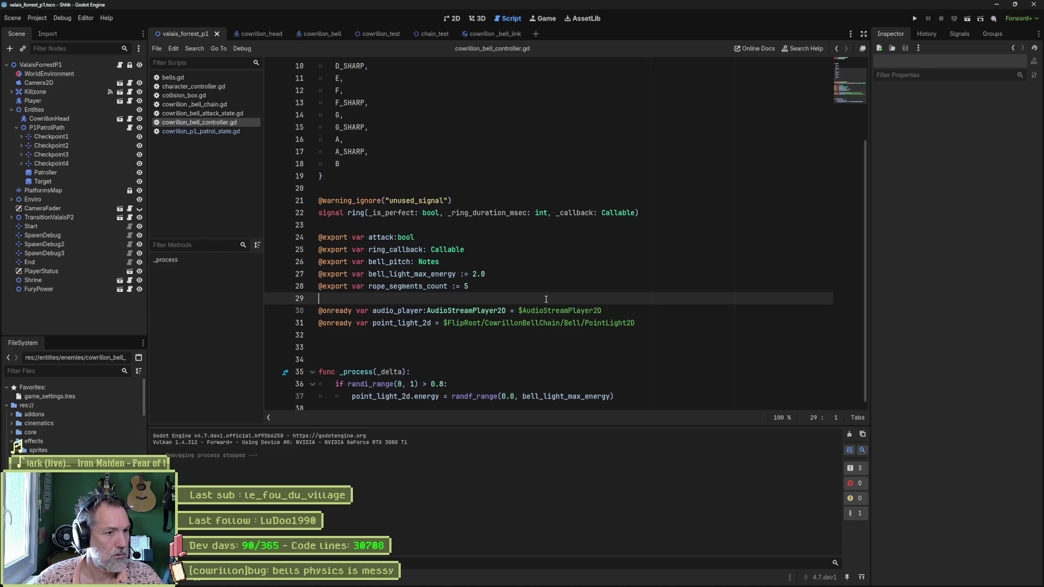
{"action": "key", "text": "ctrl+w"}
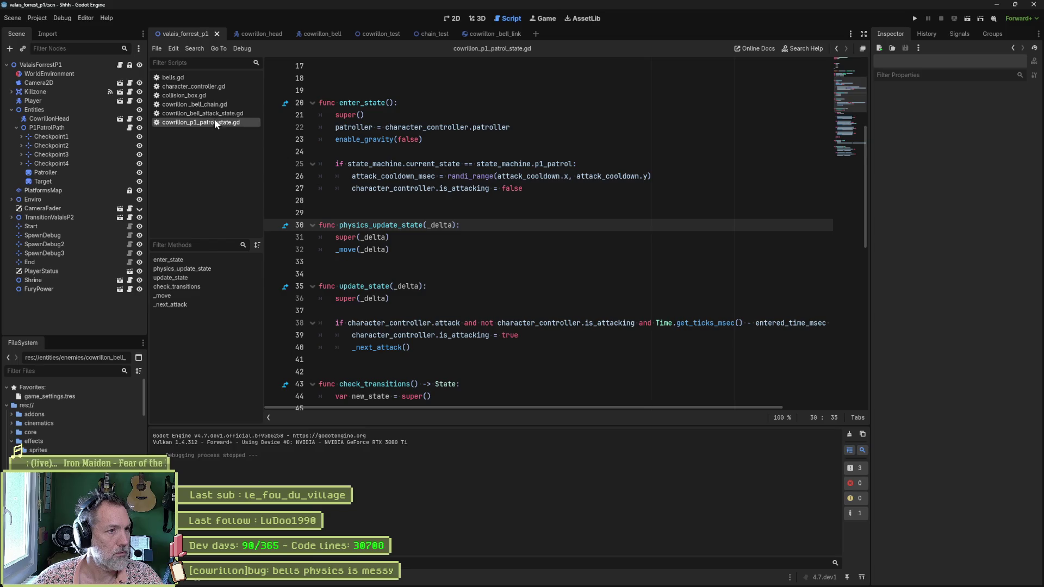
{"action": "left_click", "coordinate": [201, 95]}
{"action": "key", "text": "ctrl+w"}
{"action": "left_click", "coordinate": [208, 86]}
{"action": "key", "text": "ctrl+w"}
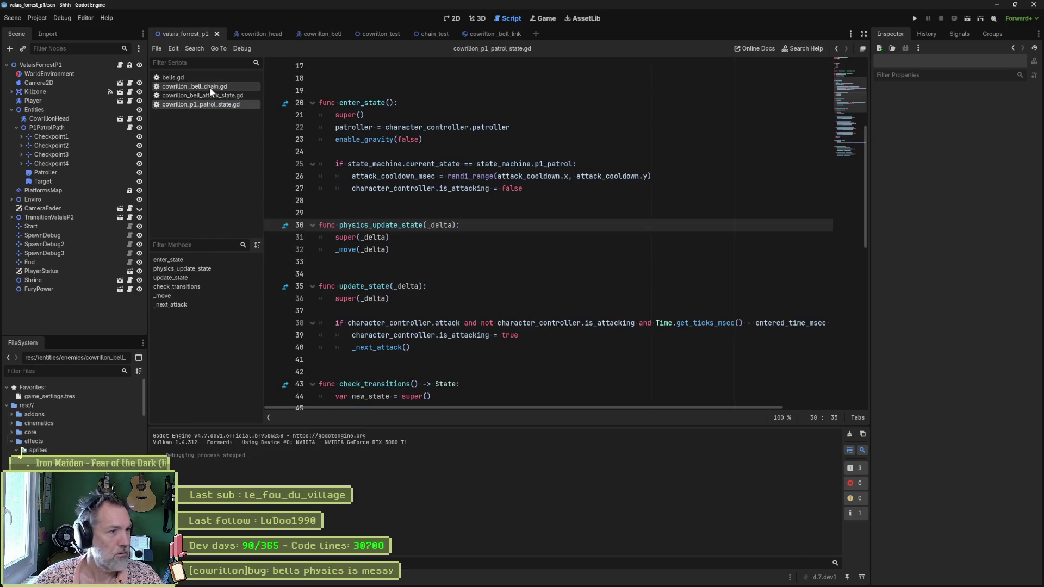
{"action": "left_click", "coordinate": [204, 79]}
{"action": "key", "text": "ctrl+w"}
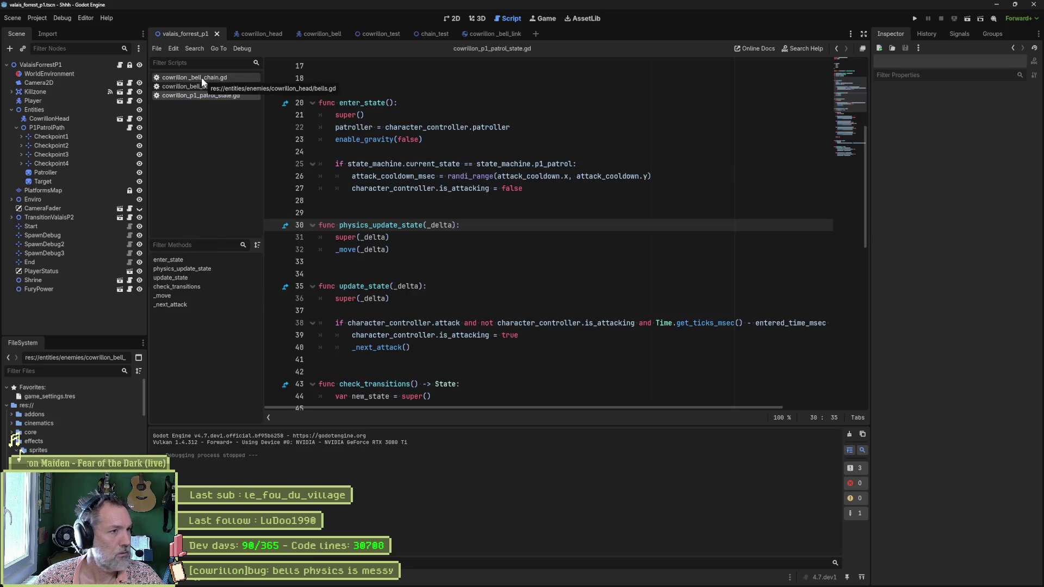
{"action": "left_click", "coordinate": [219, 78]}
{"action": "left_click", "coordinate": [231, 85]}
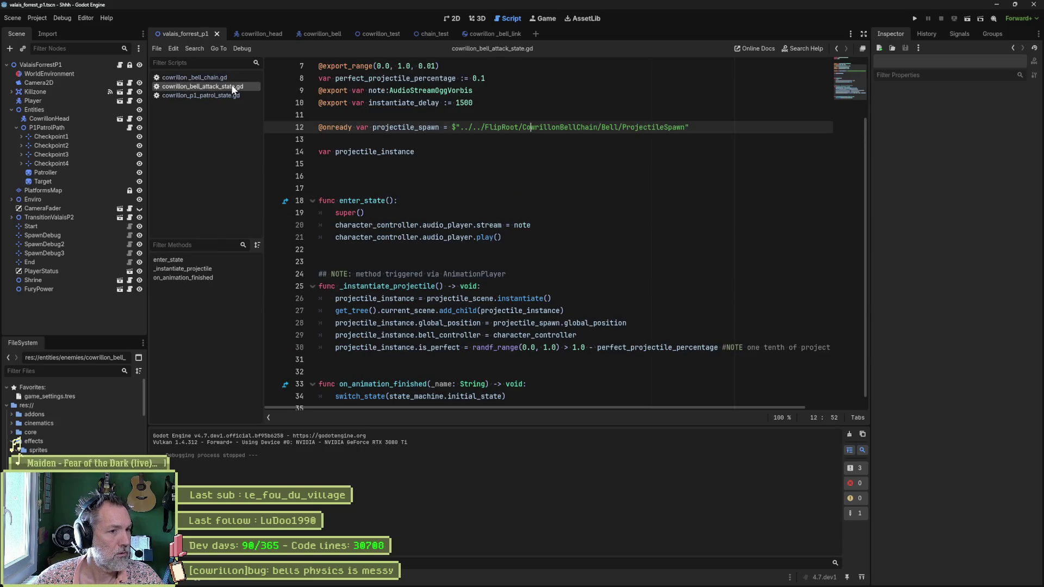
{"action": "key", "text": "ctrl+w"}
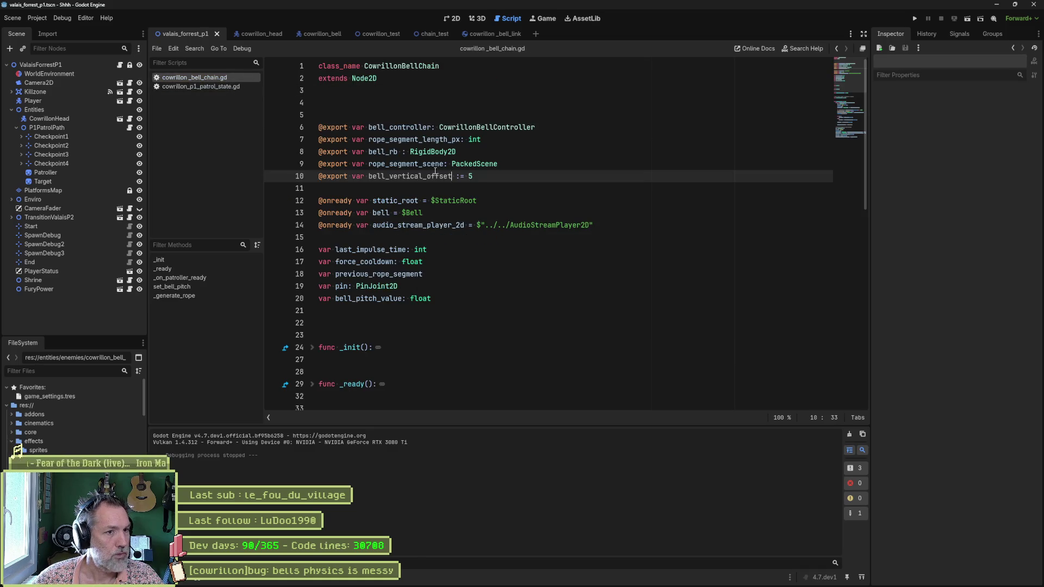
- Change '+ bell_vertical_offset' to '- bell_vertical_offset' on the bell position line
{"action": "double_click", "coordinate": [435, 174]}
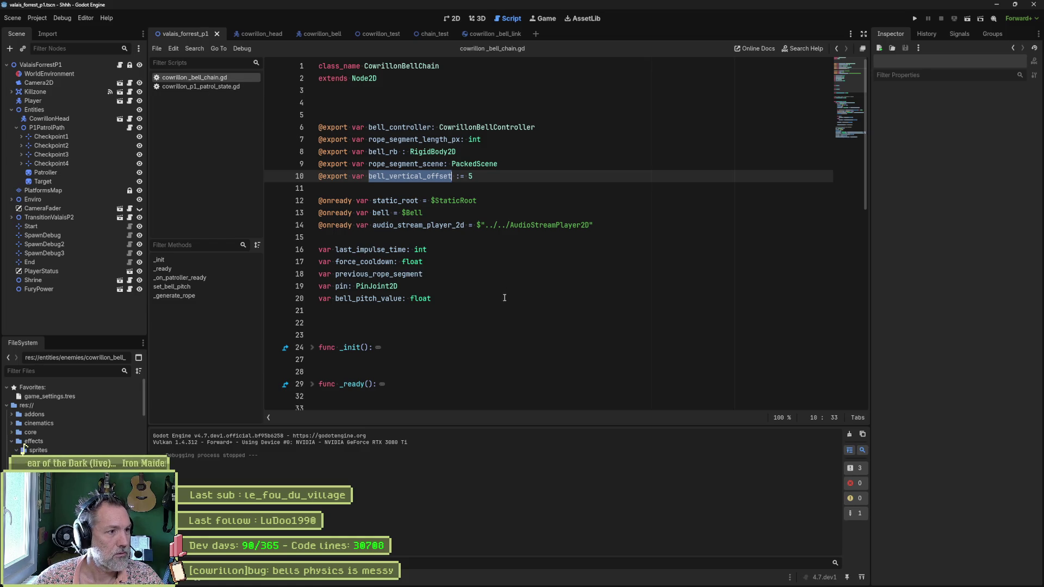
{"action": "scroll", "coordinate": [505, 297], "scroll_direction": "down", "scroll_amount": 20}
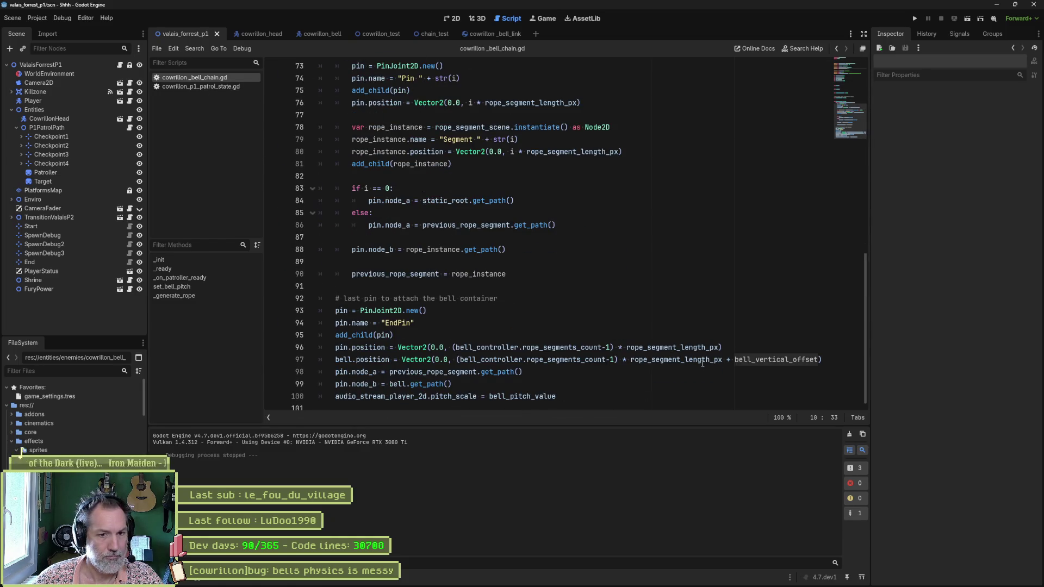
{"action": "left_click", "coordinate": [702, 362]}
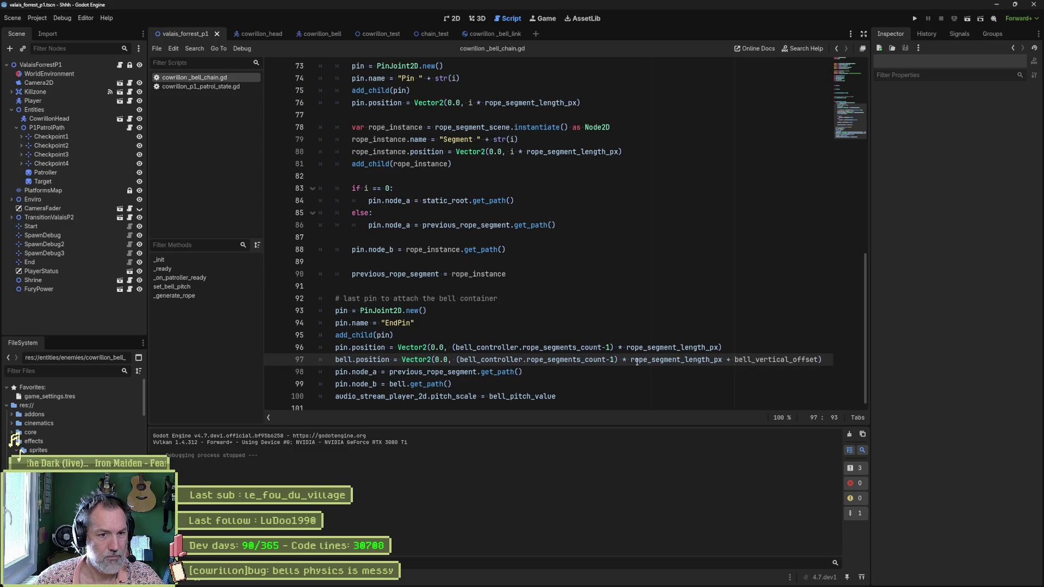
{"action": "left_click", "coordinate": [731, 360]}
{"action": "key", "text": "BackSpace"}
{"action": "type", "text": "-"}
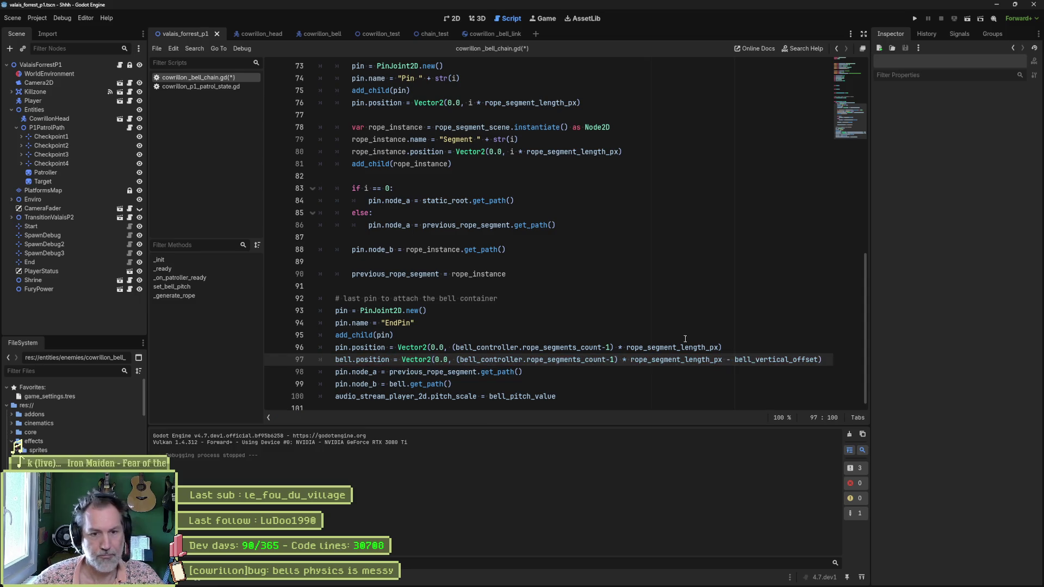
- Run the game to test the subtracted offset, then stop it
{"action": "key", "text": "F6"}
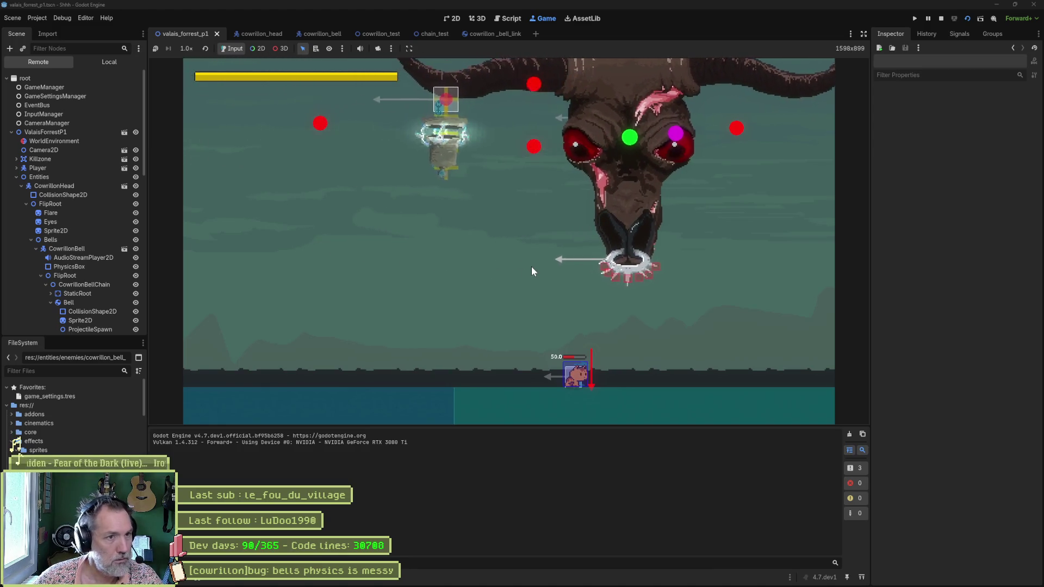
{"action": "key", "text": "F8"}
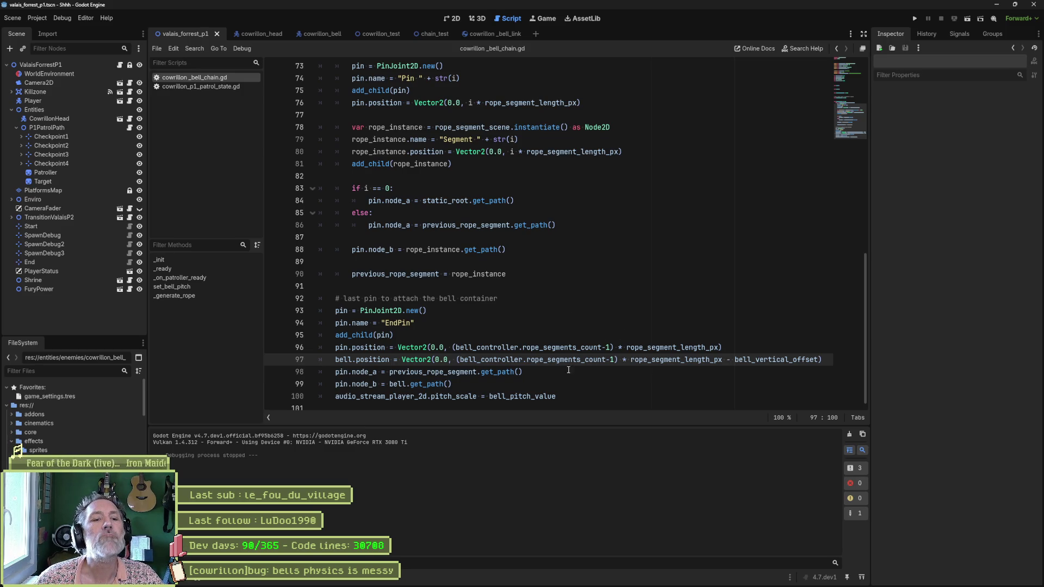
{"action": "left_click_drag", "start_coordinate": [455, 359], "coordinate": [810, 359]}
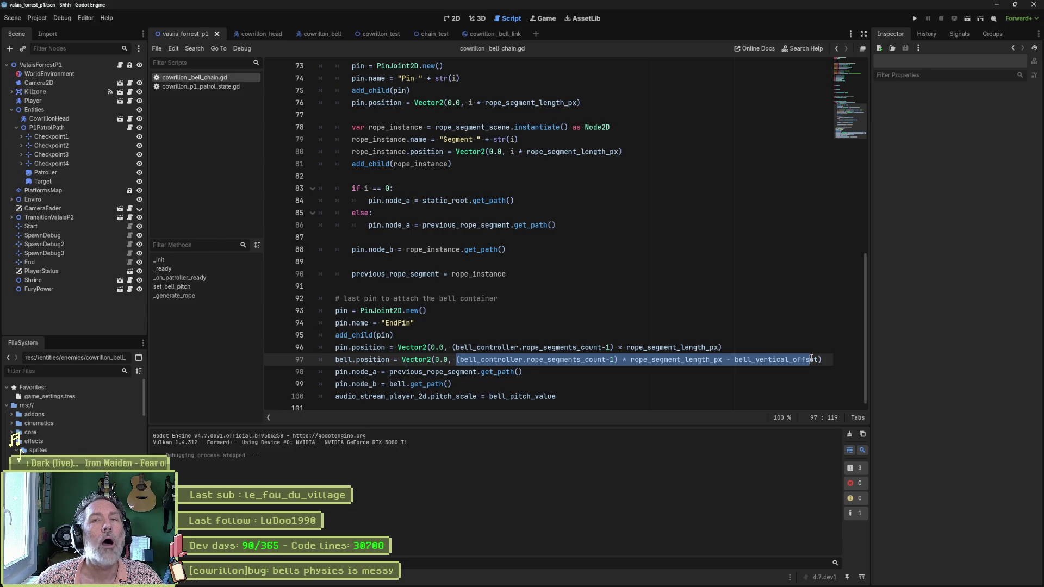
- Delete the '- bell_vertical_offset' term and test the game without any offset
{"action": "left_click", "coordinate": [757, 362]}
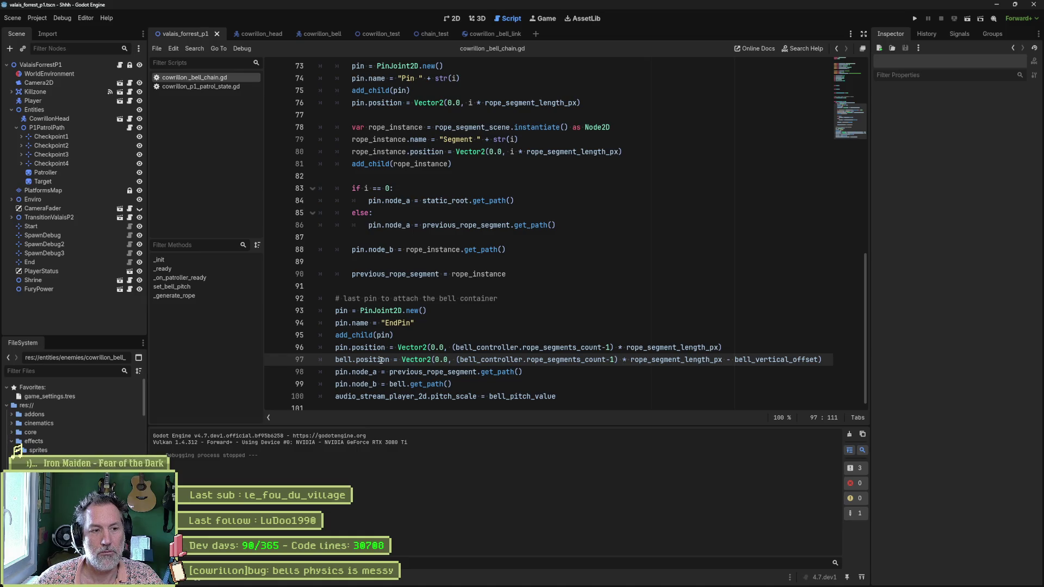
{"action": "left_click", "coordinate": [728, 360]}
{"action": "double_click", "coordinate": [729, 360]}
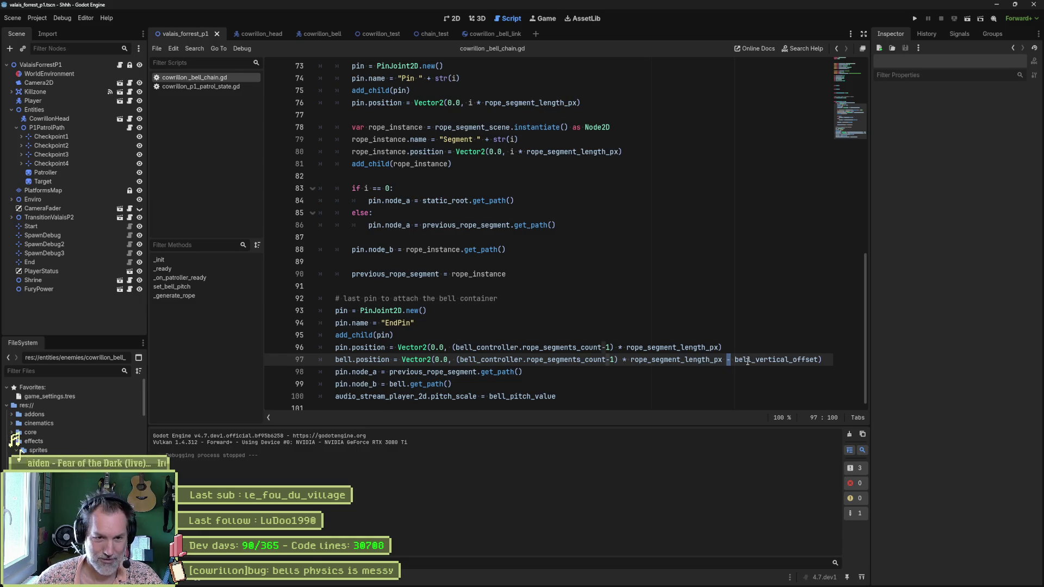
{"action": "mouse_move", "coordinate": [748, 361]}
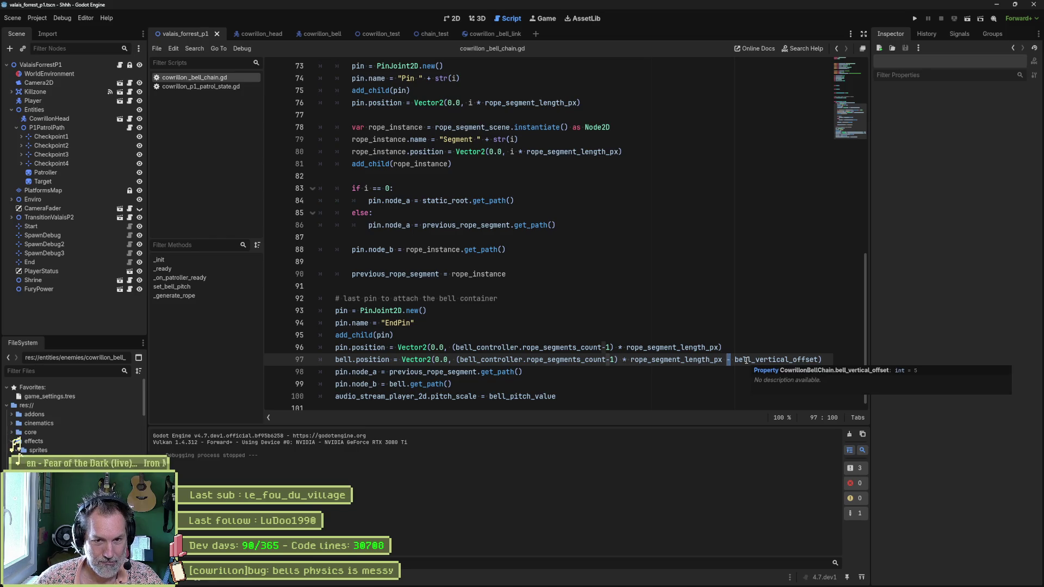
{"action": "left_click", "coordinate": [746, 360]}
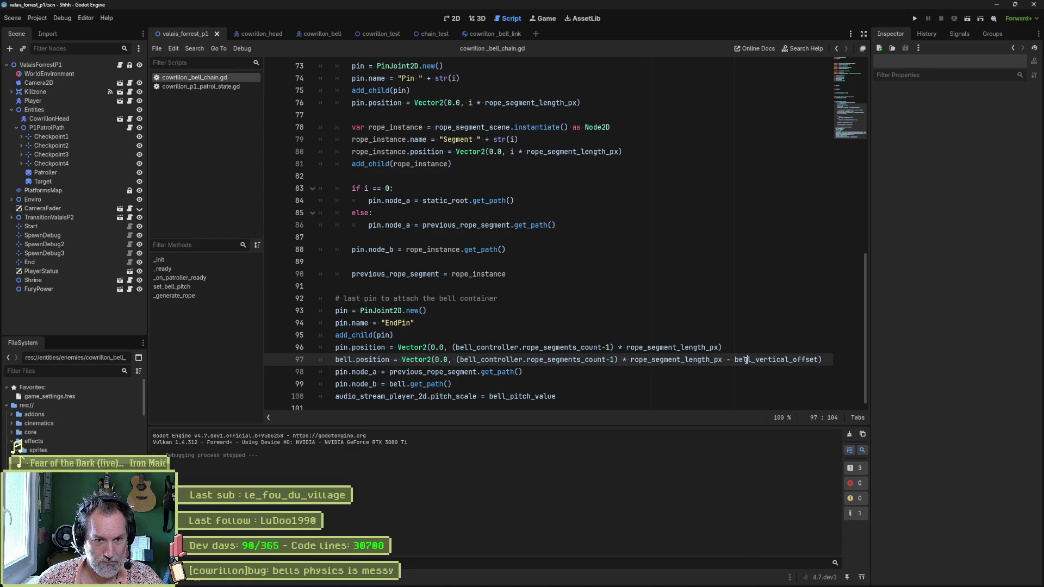
{"action": "left_click_drag", "start_coordinate": [723, 360], "coordinate": [821, 361]}
{"action": "key", "text": "BackSpace"}
{"action": "key", "text": "F5"}
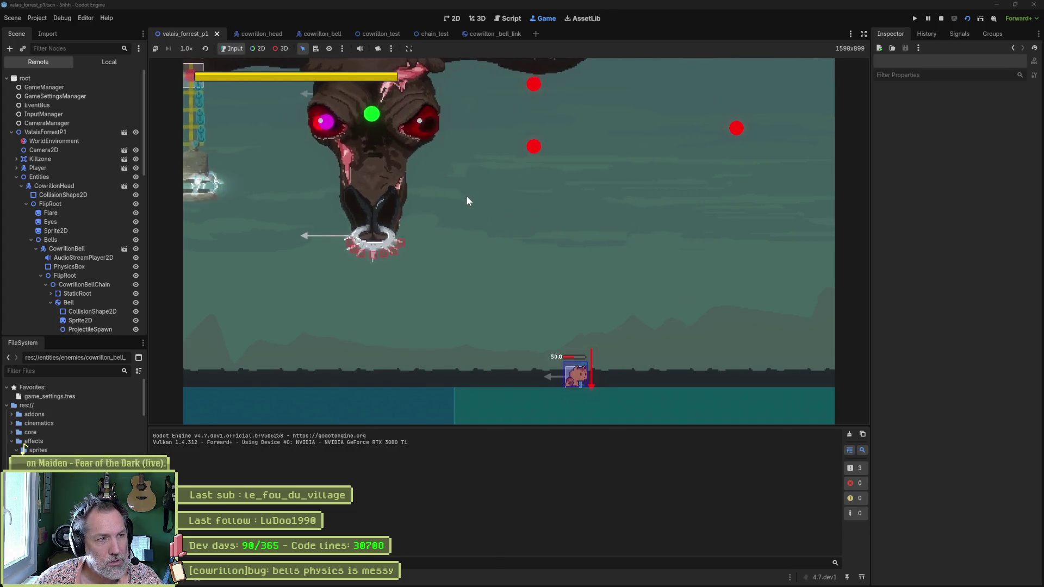
{"action": "key", "text": "F8"}
- Try a fixed '+ 10' shift, then '+ 1', running the game after each
{"action": "type", "text": "+ "}
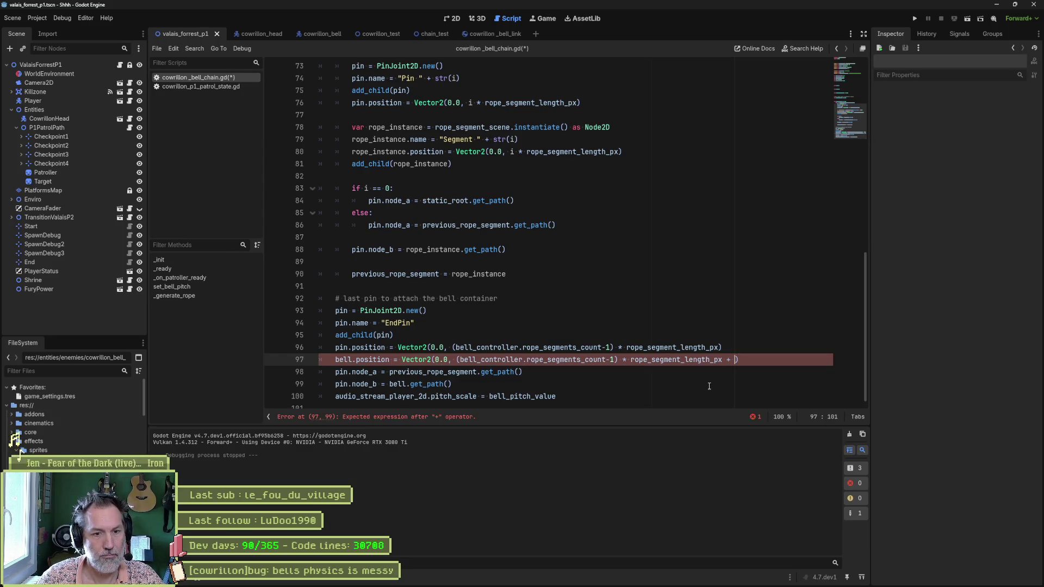
{"action": "type", "text": "10"}
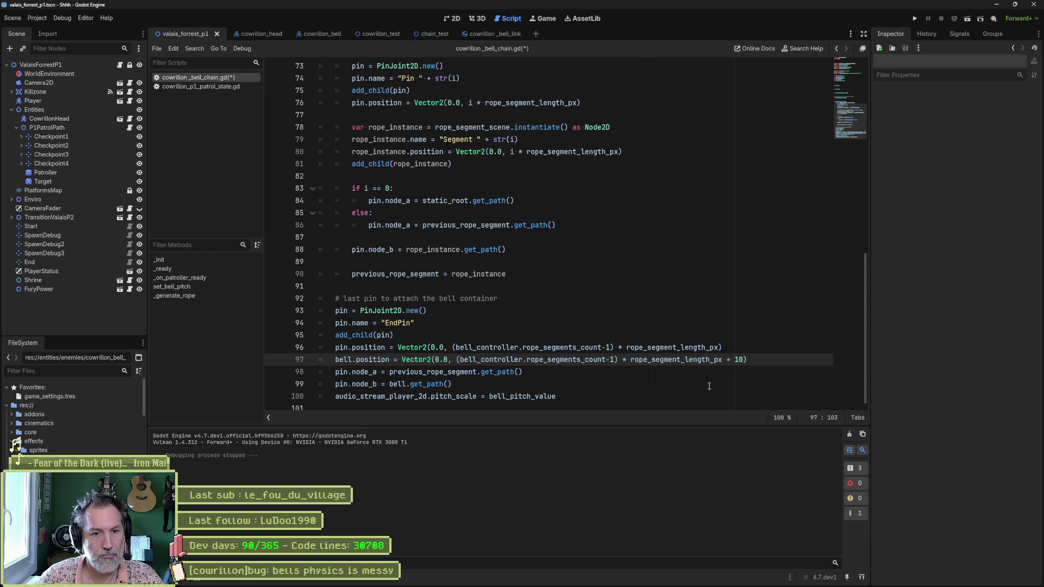
{"action": "key", "text": "F6"}
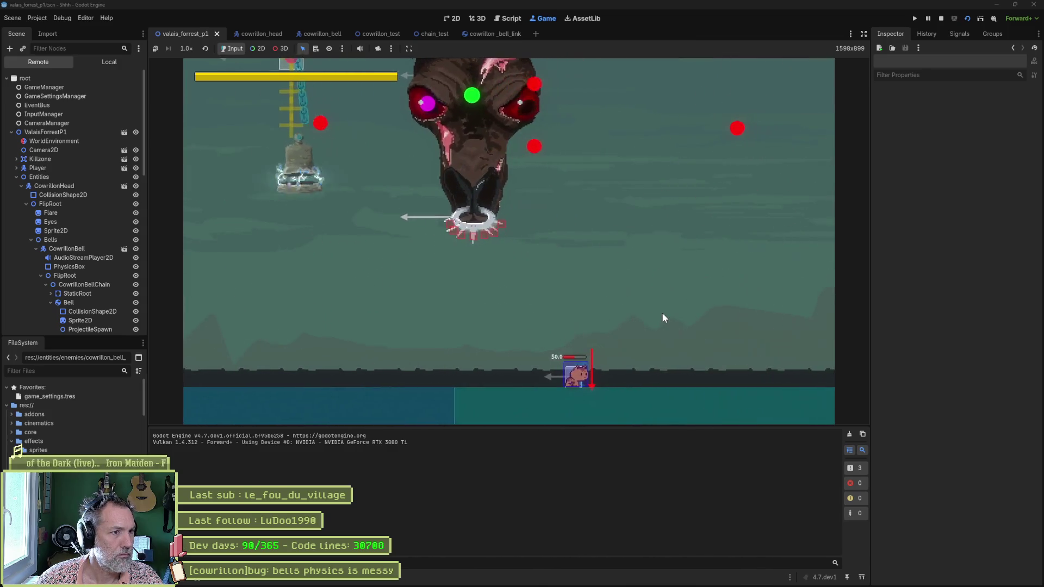
{"action": "key", "text": "F8"}
{"action": "key", "text": "BackSpace"}
{"action": "key", "text": "F5"}
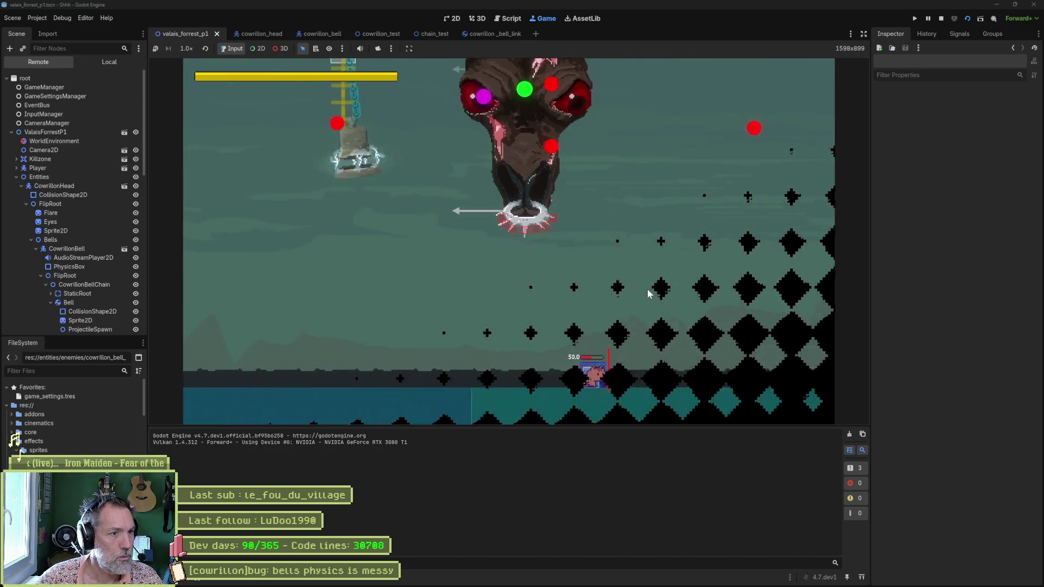
{"action": "key", "text": "F8"}
- Settle on a fixed '+ 2' shift and test it in the game
{"action": "key", "text": "BackSpace"}
{"action": "type", "text": "2"}
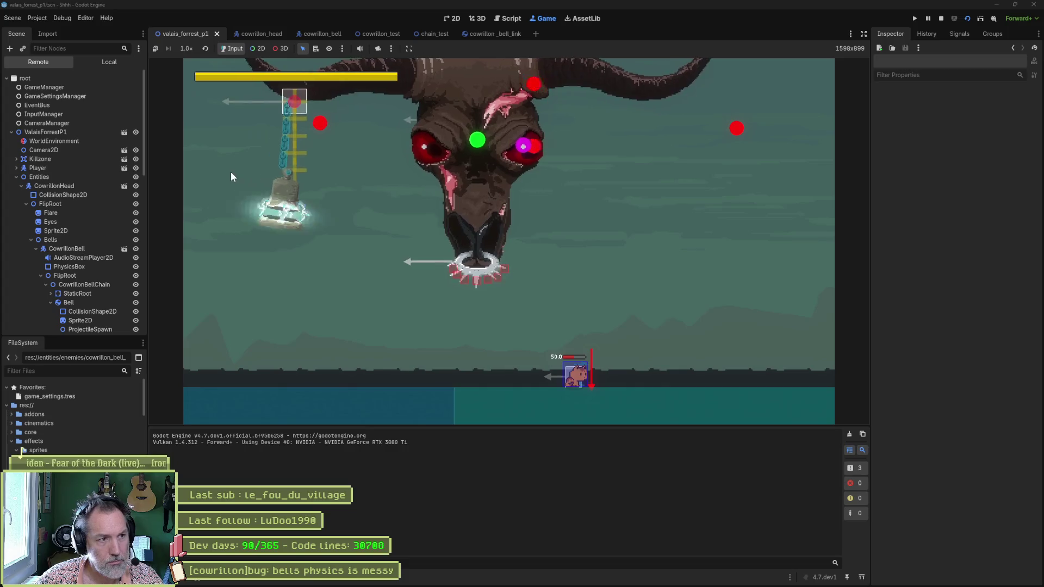
{"action": "left_click", "coordinate": [942, 18]}
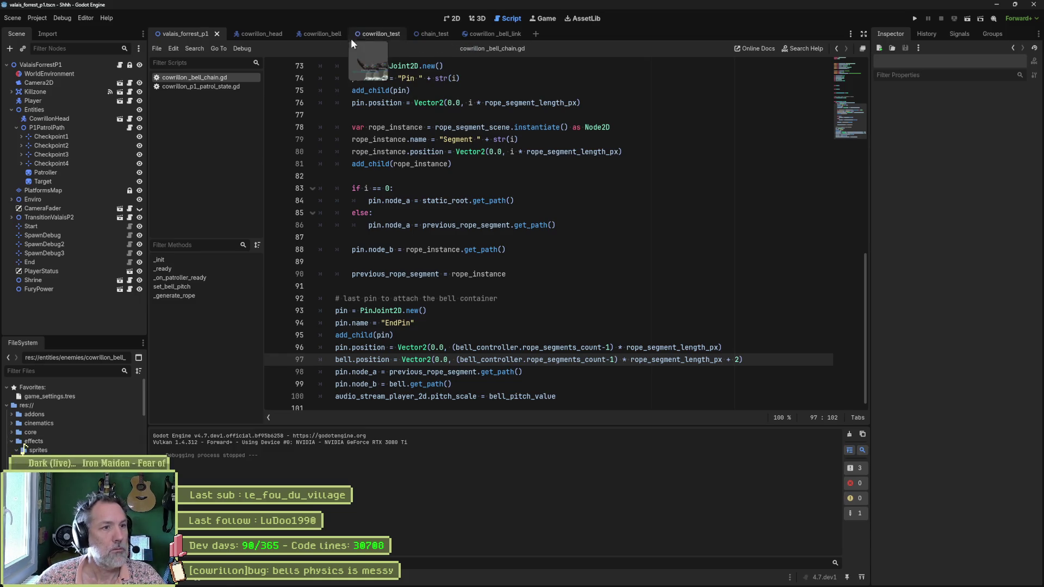
{"action": "left_click", "coordinate": [325, 35]}
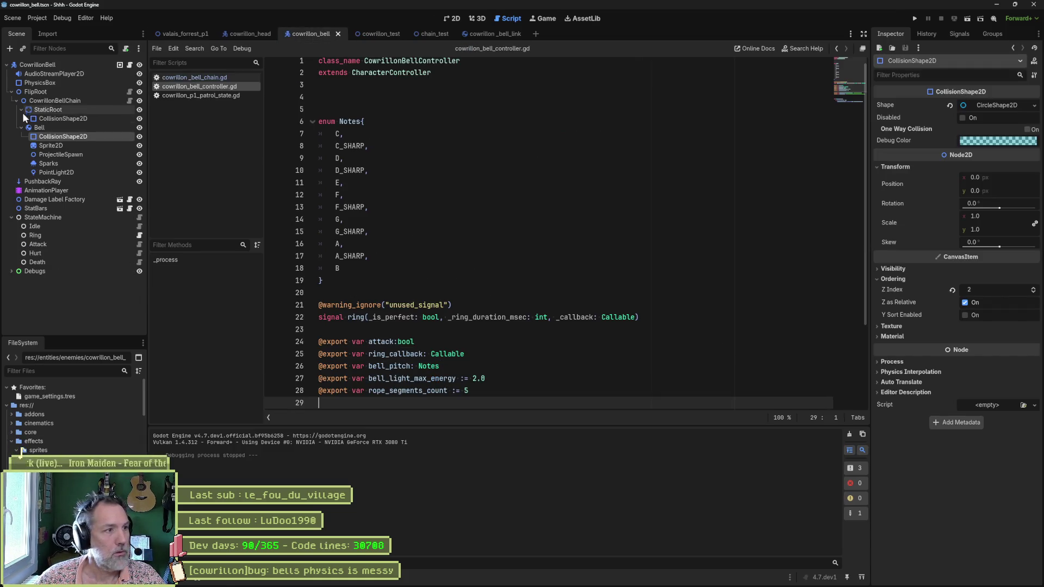
- Lower the Bell's inertia from 3.0 to 1.0 and test it in the forest level
{"action": "left_click", "coordinate": [40, 128]}
{"action": "left_click_drag", "start_coordinate": [1003, 164], "coordinate": [1001, 204]}
{"action": "left_click", "coordinate": [194, 33]}
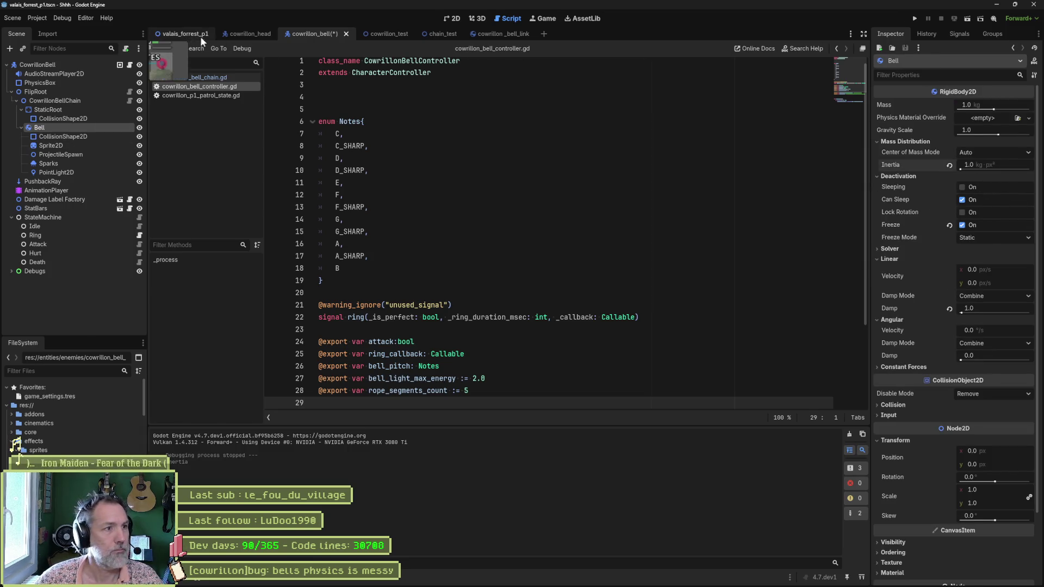
{"action": "key", "text": "F6"}
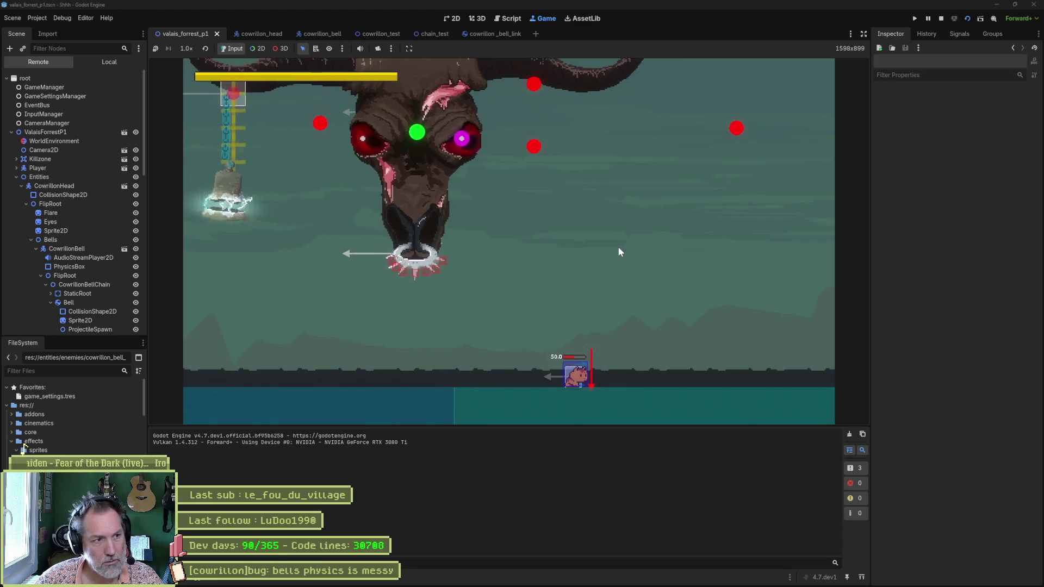
{"action": "key", "text": "F8"}
- Restore the Bell's inertia to 3.0 and save the cowrillon_bell scene
{"action": "left_click", "coordinate": [333, 34]}
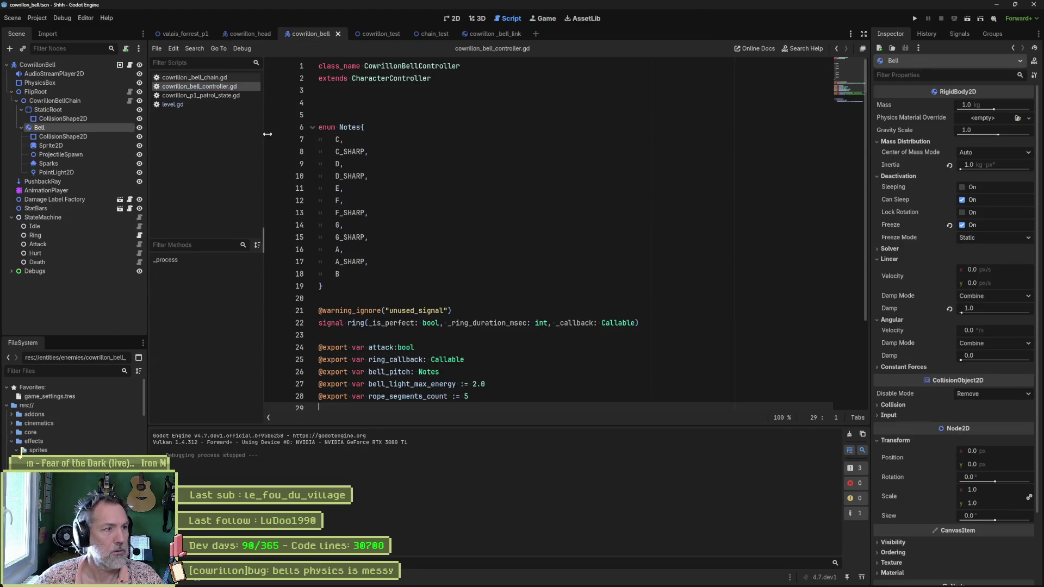
{"action": "left_click", "coordinate": [1003, 131]}
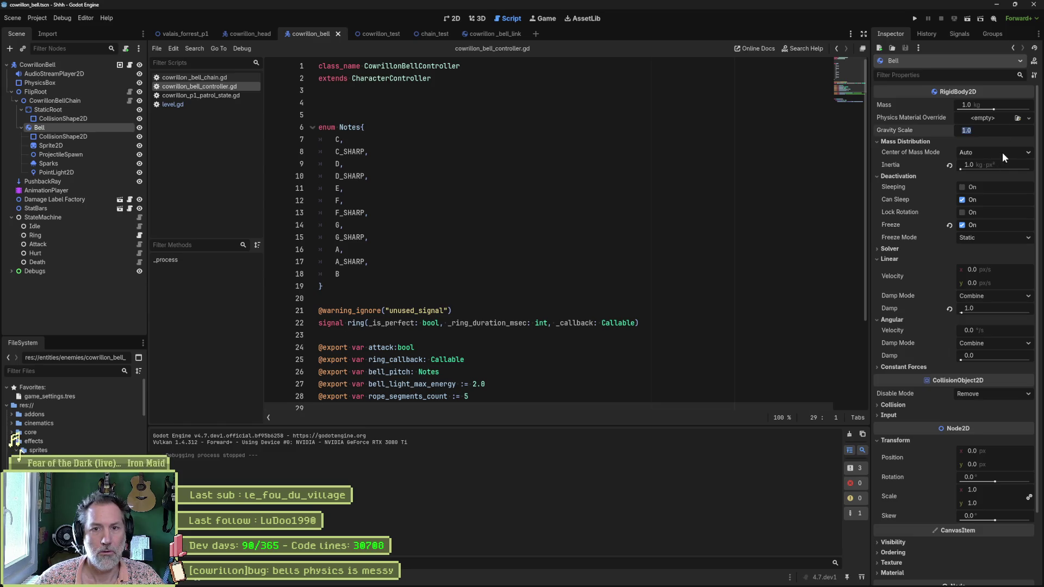
{"action": "left_click_drag", "start_coordinate": [1002, 162], "coordinate": [1010, 162]}
{"action": "key", "text": "ctrl+s"}
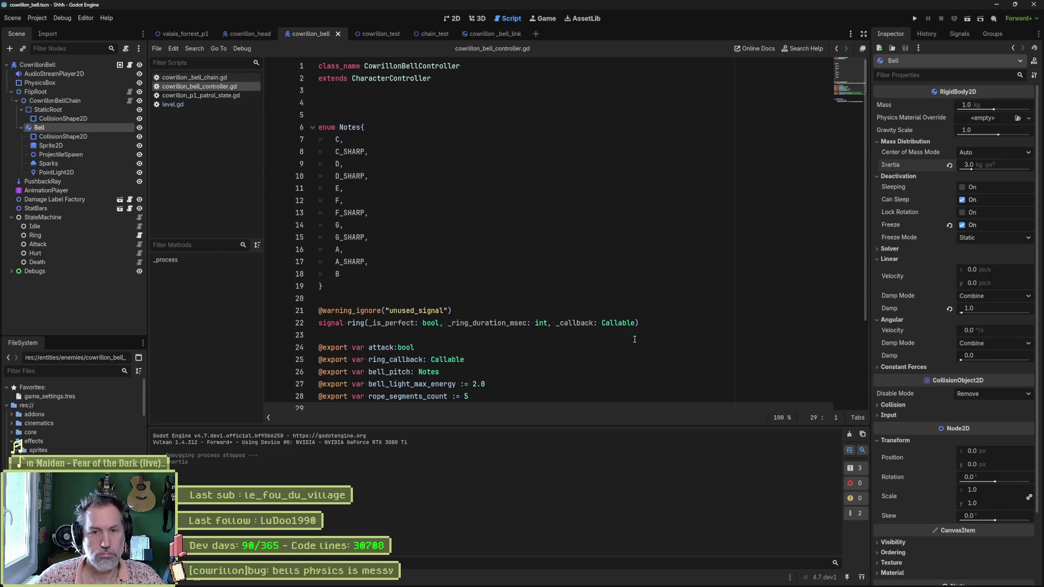
{"action": "left_click", "coordinate": [452, 18]}
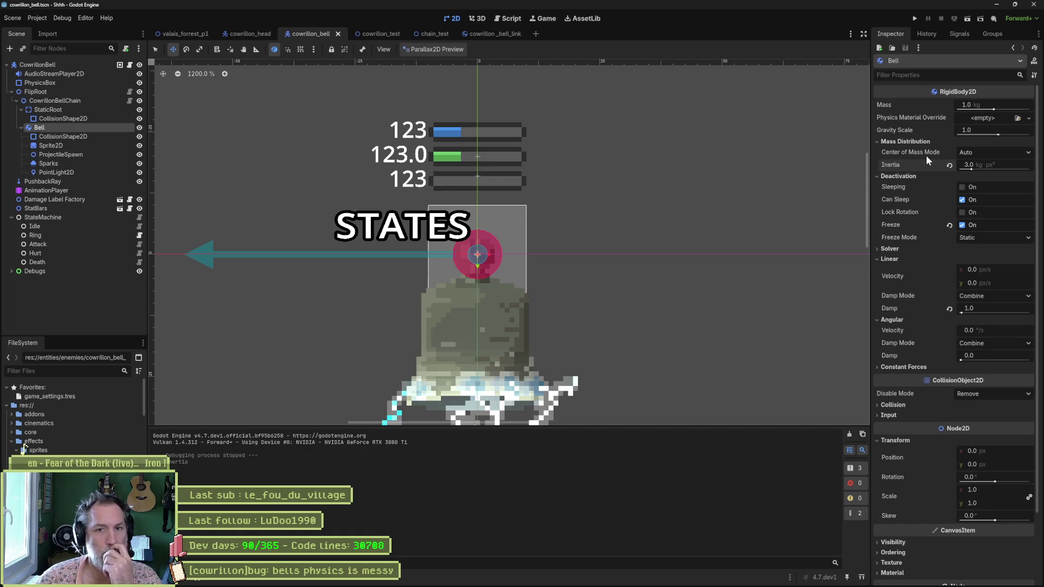
- Switch the Bell's center of mass mode to Custom, raise its y, and test the level
{"action": "mouse_move", "coordinate": [927, 154]}
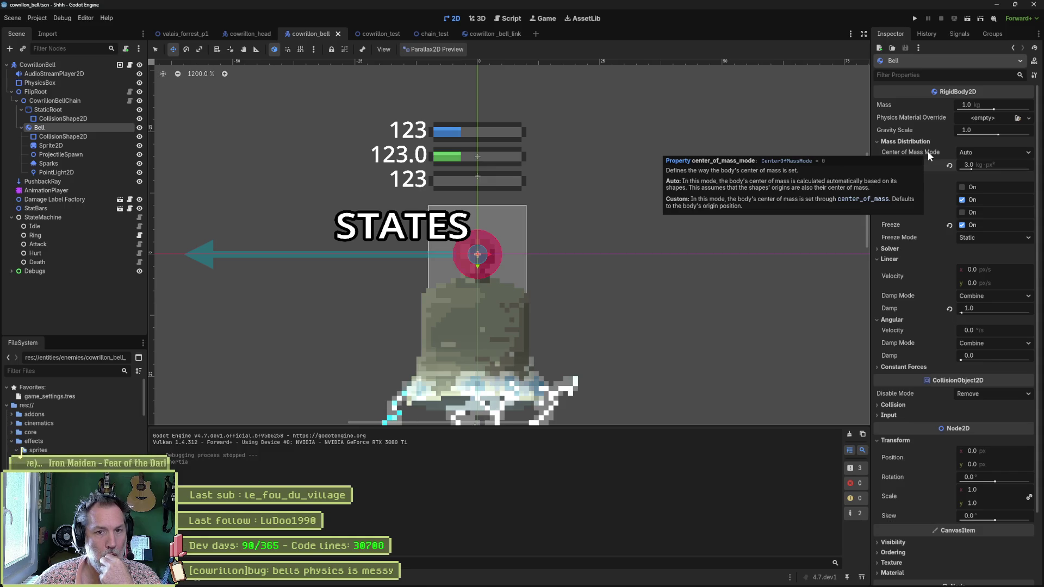
{"action": "left_click", "coordinate": [971, 153]}
{"action": "left_click", "coordinate": [987, 163]}
{"action": "left_click", "coordinate": [994, 174]}
{"action": "left_click_drag", "start_coordinate": [643, 254], "coordinate": [627, 180]}
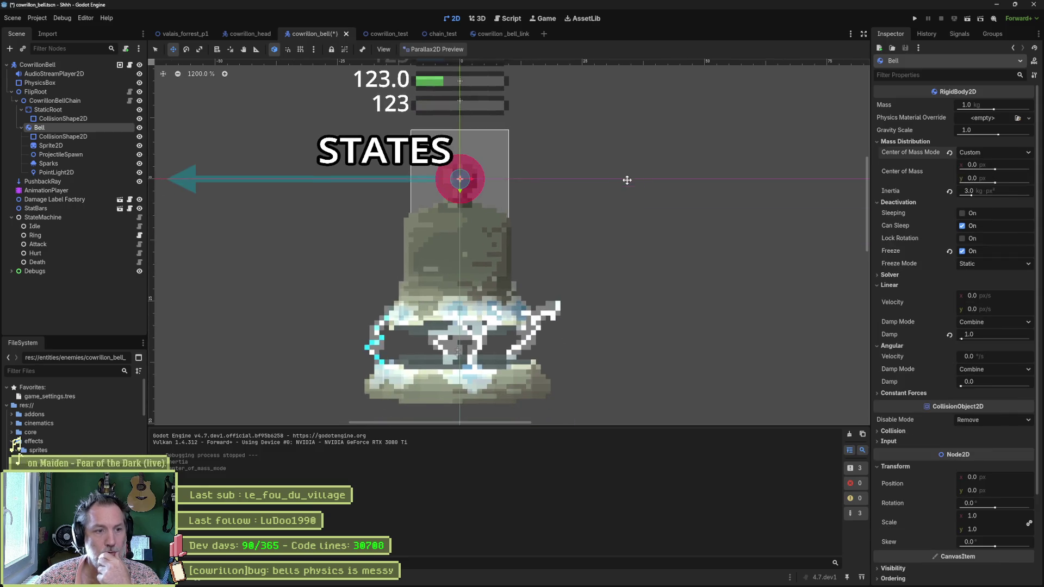
{"action": "left_click_drag", "start_coordinate": [997, 180], "coordinate": [990, 183]}
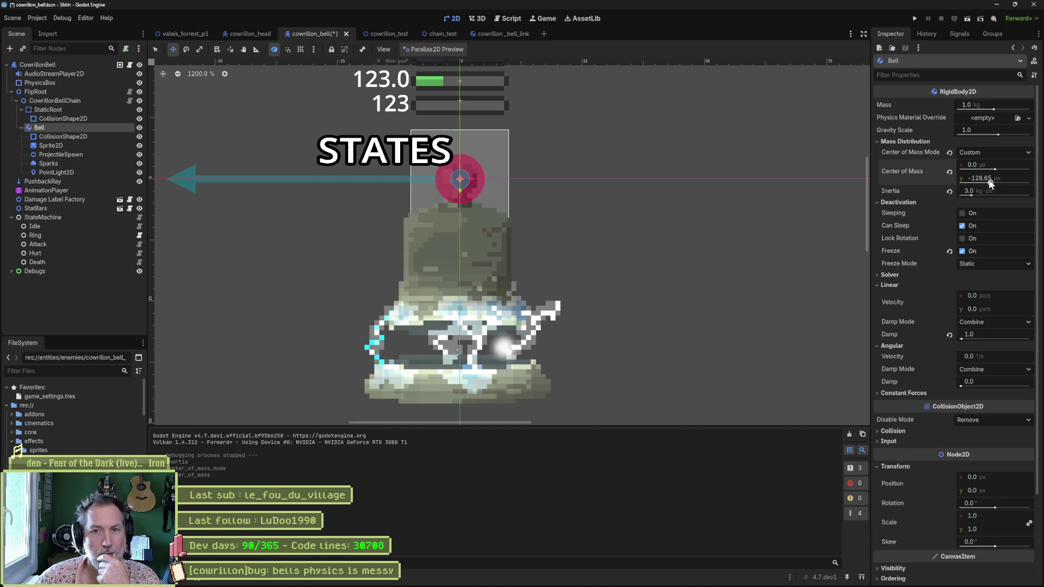
{"action": "left_click", "coordinate": [190, 34]}
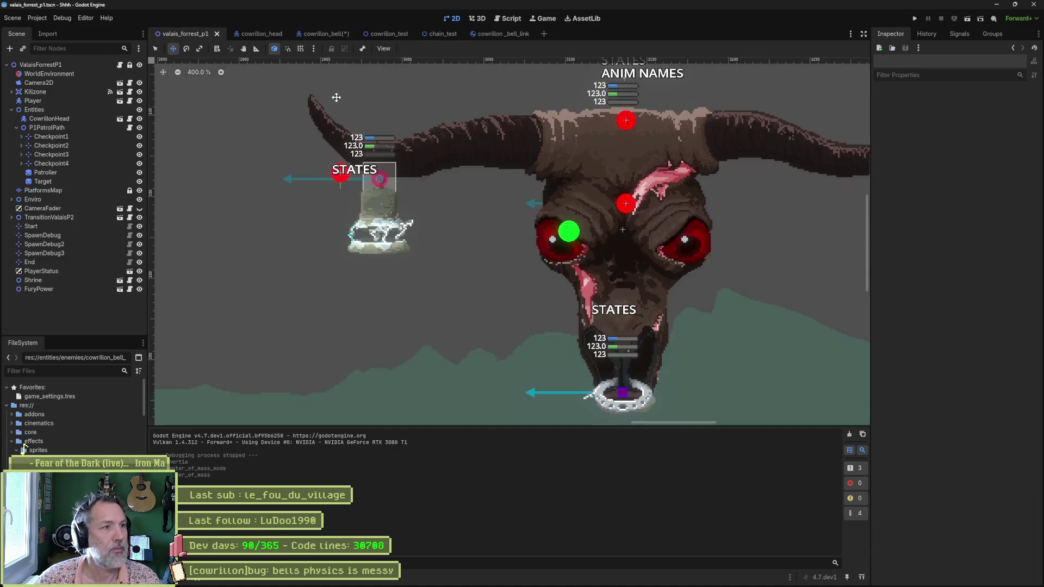
{"action": "key", "text": "F6"}
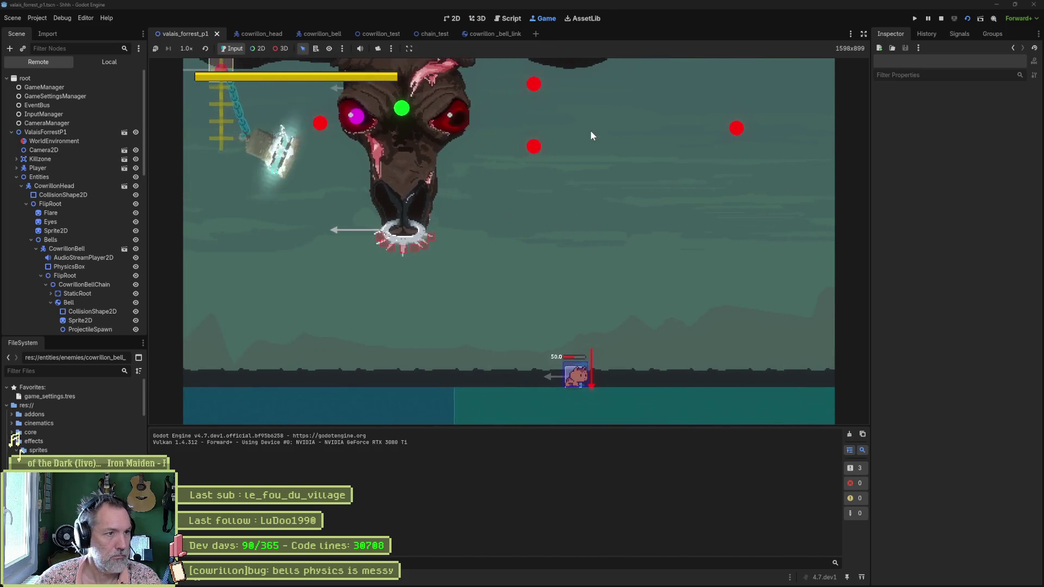
{"action": "key", "text": "F8"}
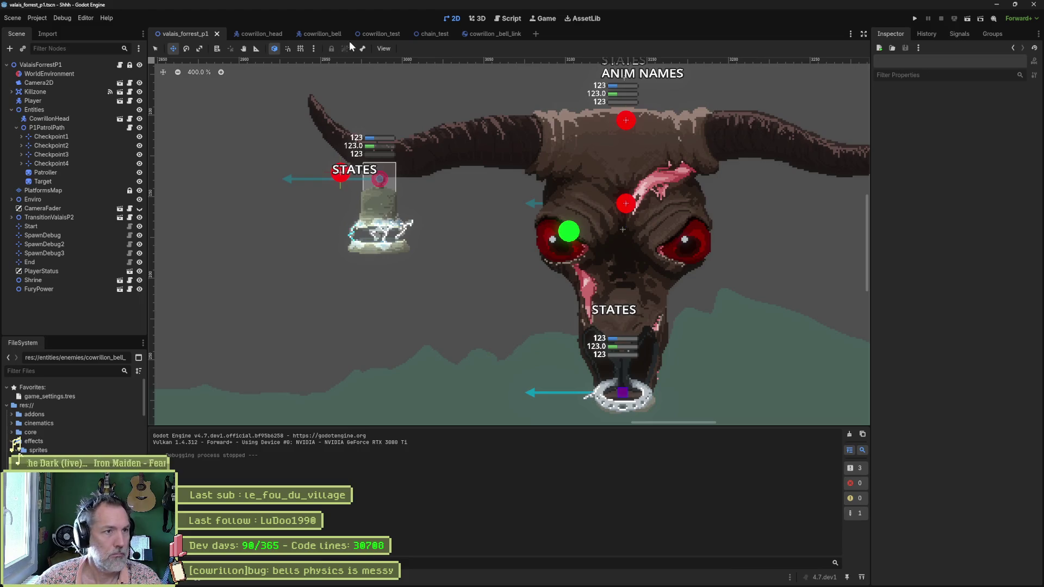
- Try a negative center of mass y and test the bell's swing
{"action": "left_click", "coordinate": [326, 34]}
{"action": "left_click_drag", "start_coordinate": [975, 178], "coordinate": [1003, 185]}
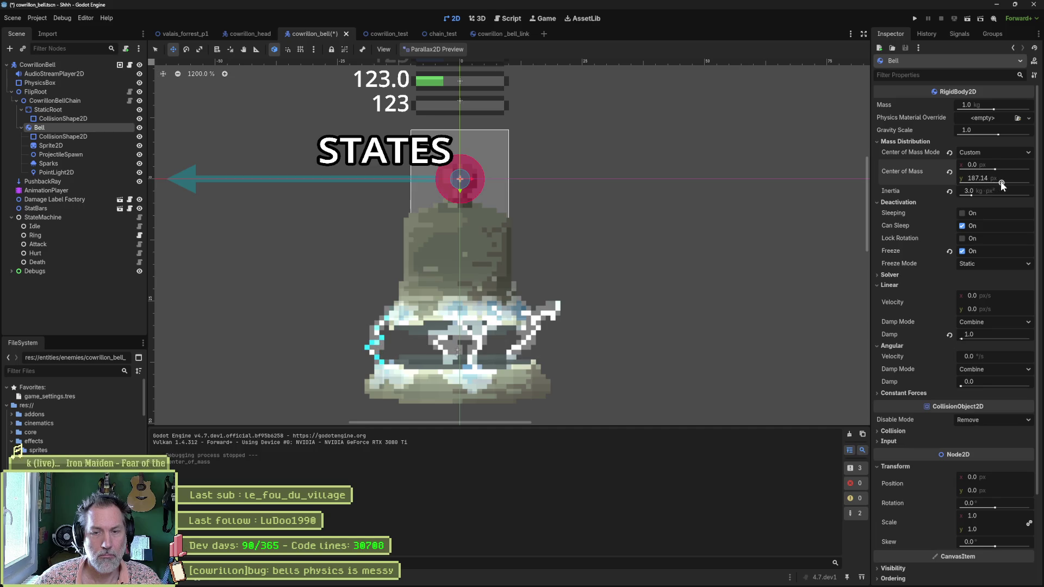
{"action": "left_click", "coordinate": [194, 34]}
{"action": "key", "text": "F6"}
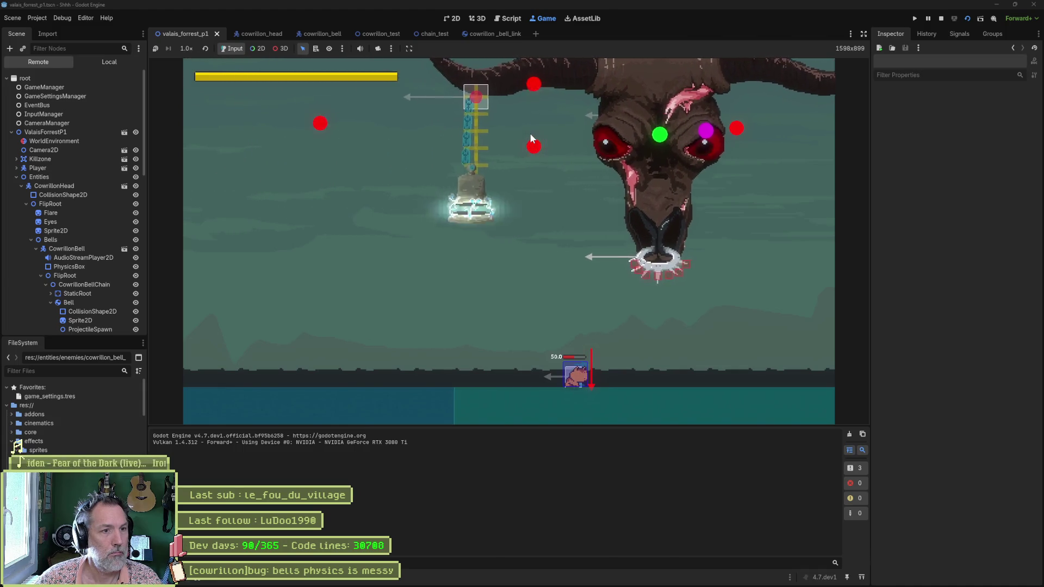
{"action": "key", "text": "F8"}
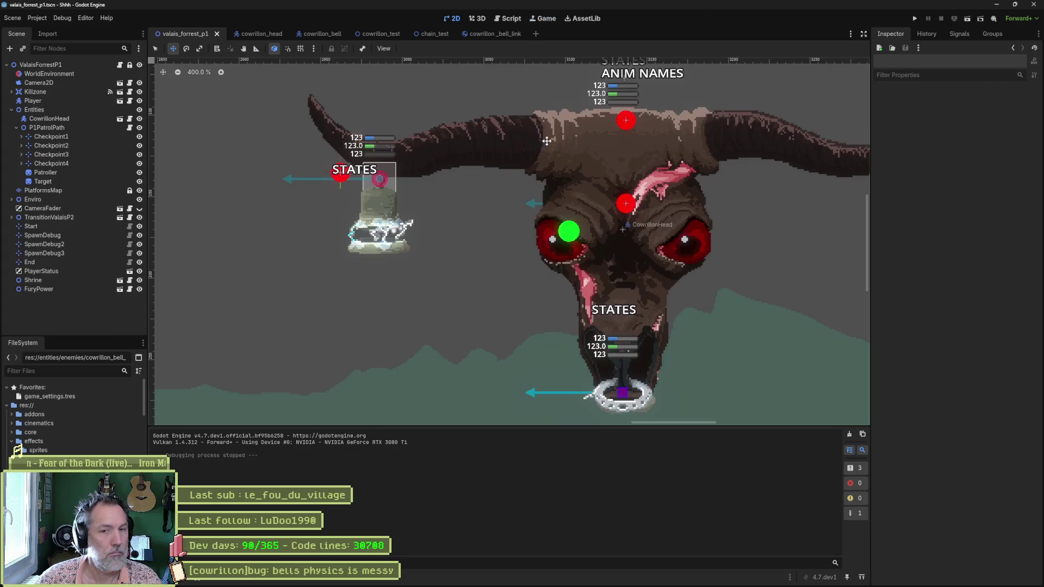
- Set the center of mass y to 10, test the level, and save
{"action": "left_click", "coordinate": [327, 38]}
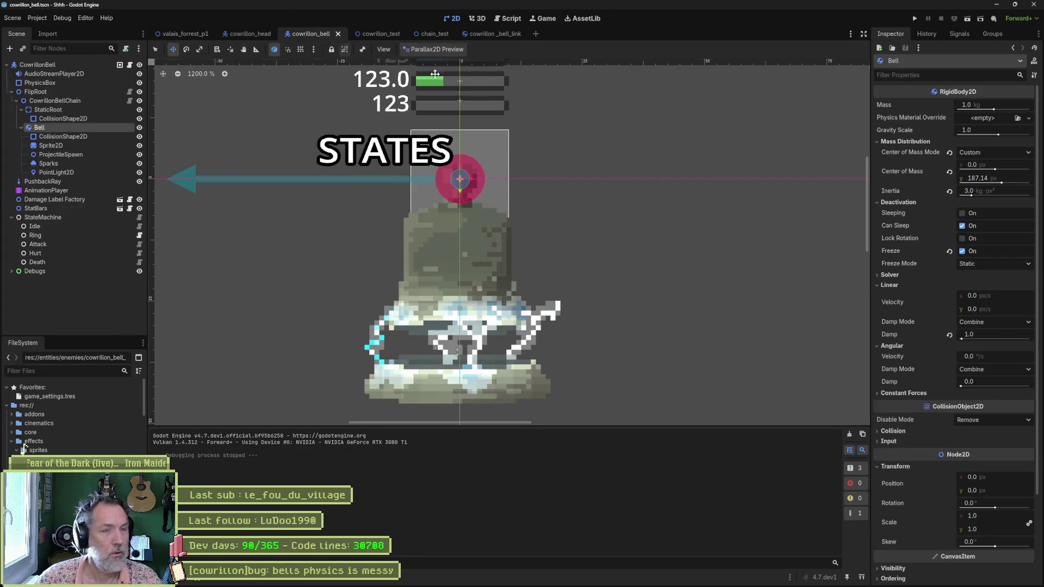
{"action": "left_click", "coordinate": [981, 177]}
{"action": "type", "text": "10"}
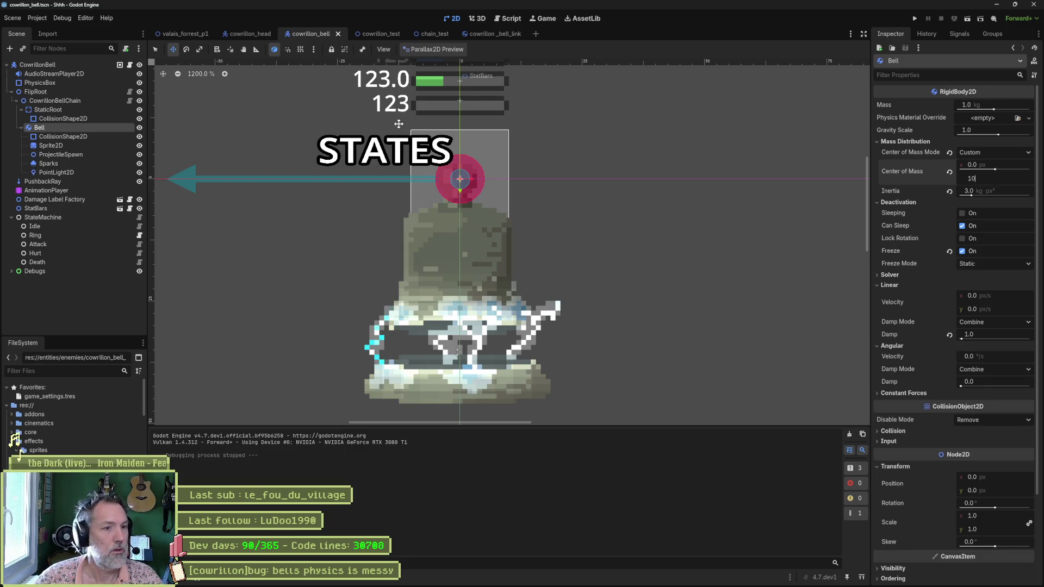
{"action": "left_click", "coordinate": [190, 34]}
{"action": "key", "text": "F6"}
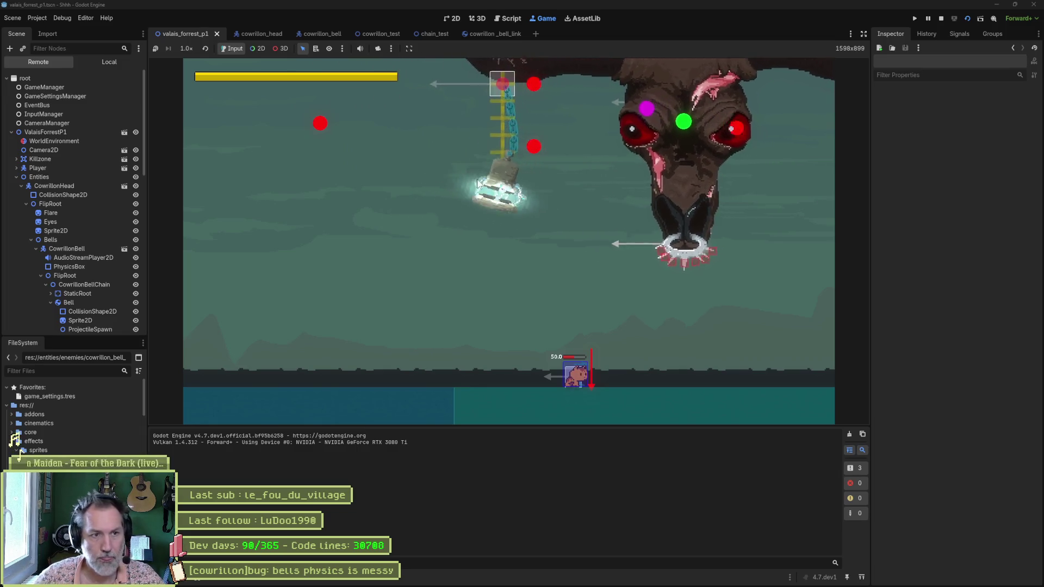
{"action": "key", "text": "F8"}
{"action": "key", "text": "ctrl+s"}
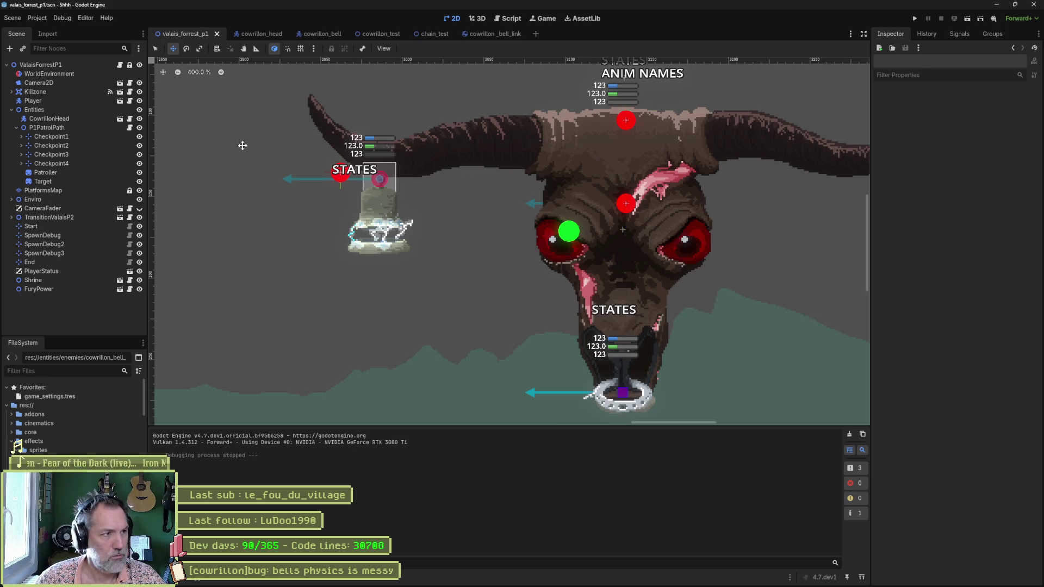
- Test the chain link with its inertia reset, then undo the reset and save the link scene
{"action": "left_click", "coordinate": [484, 34]}
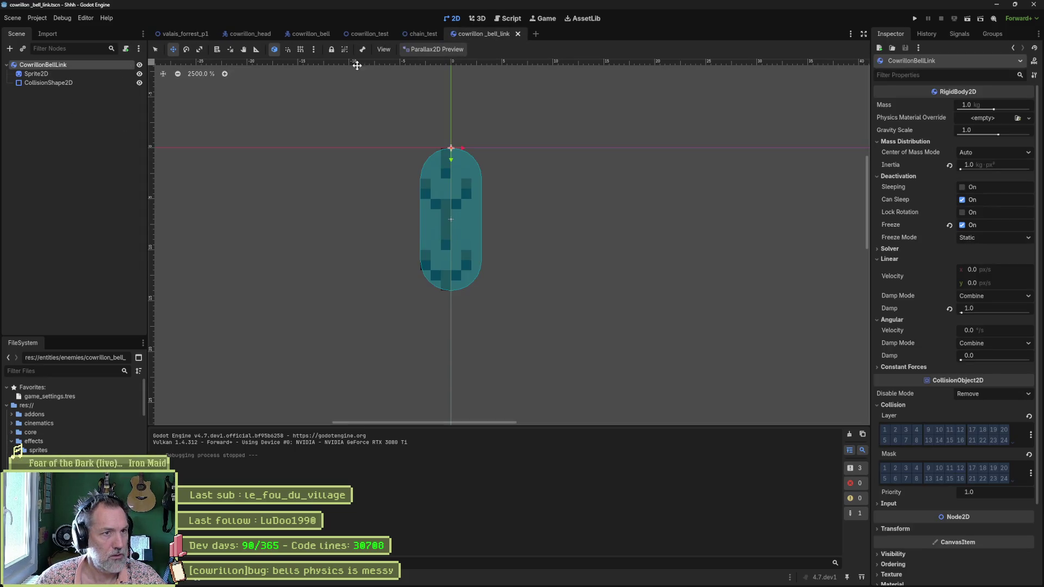
{"action": "left_click", "coordinate": [950, 165]}
{"action": "key", "text": "F5"}
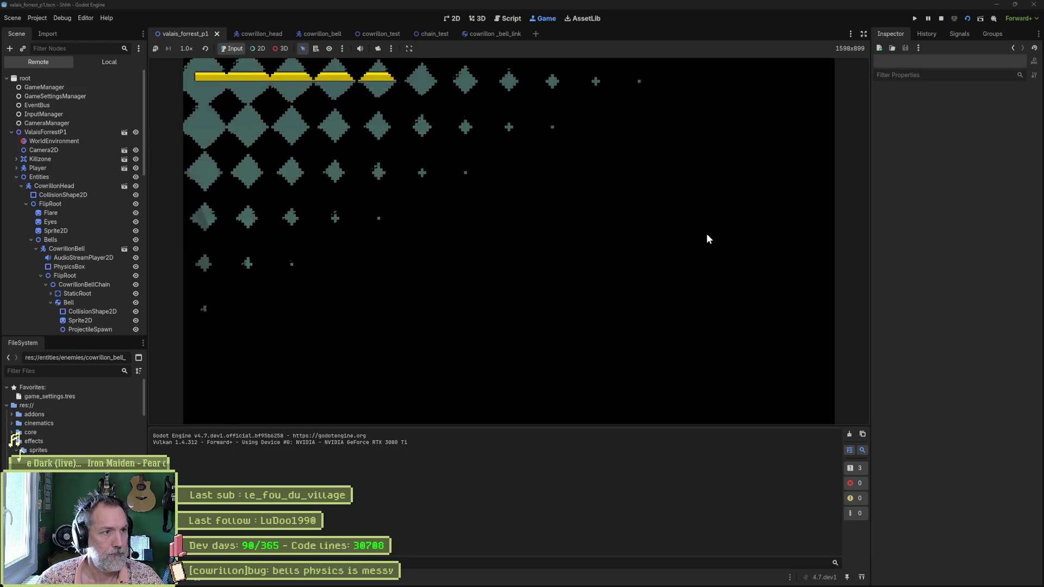
{"action": "key", "text": "F8"}
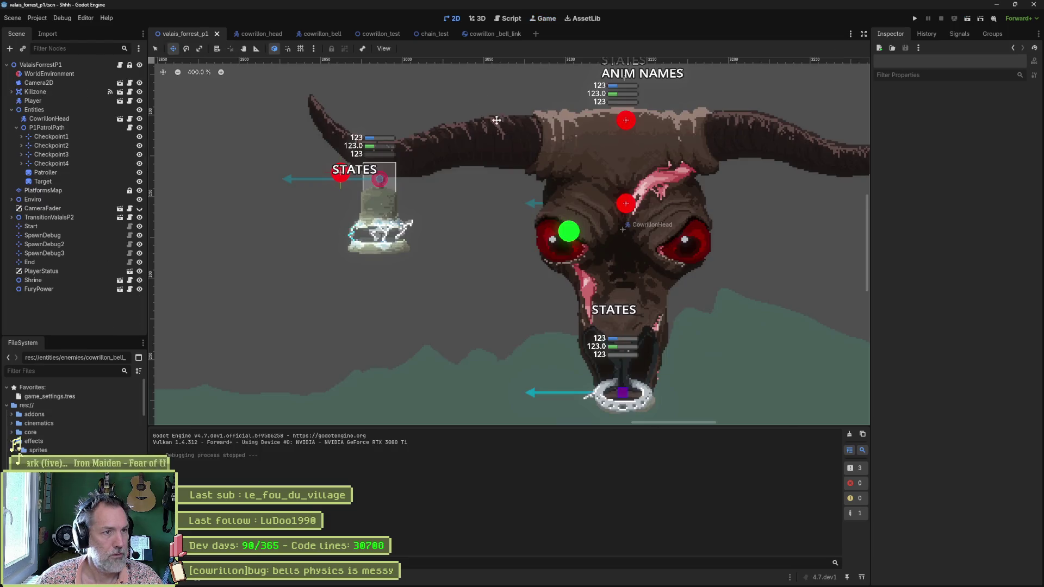
{"action": "left_click", "coordinate": [491, 37]}
{"action": "key", "text": "ctrl+z"}
{"action": "key", "text": "ctrl+s"}
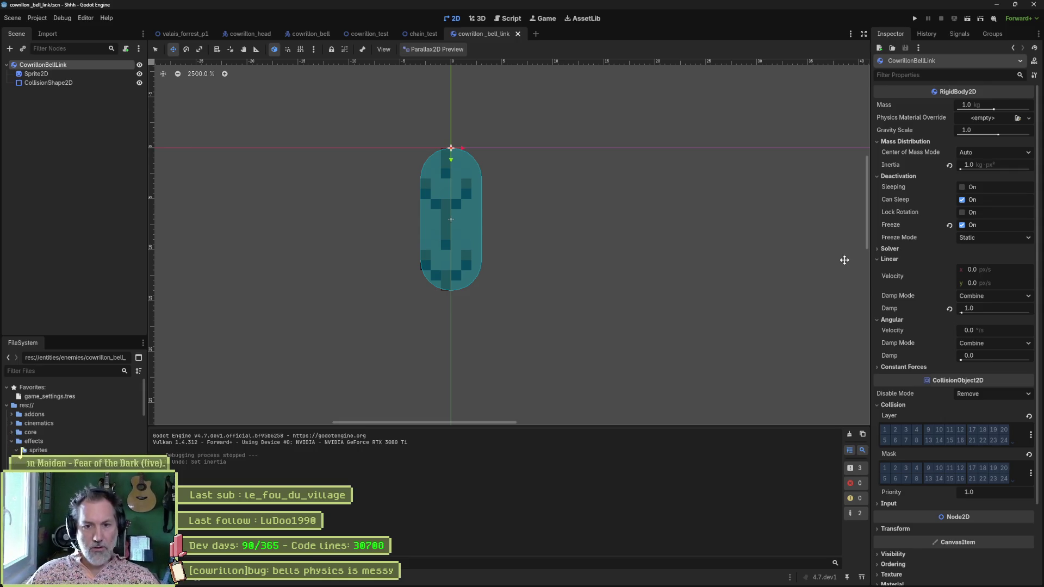
- Revert the chain link's linear damping to 0 and test the forest level
{"action": "left_click", "coordinate": [950, 310]}
{"action": "key", "text": "F5"}
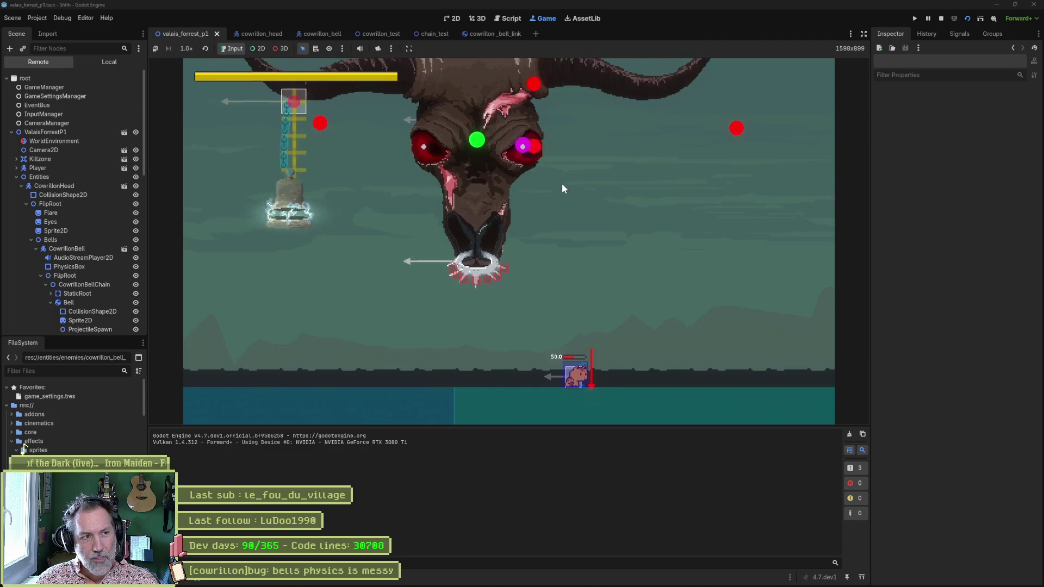
{"action": "key", "text": "F8"}
{"action": "left_click", "coordinate": [321, 33]}
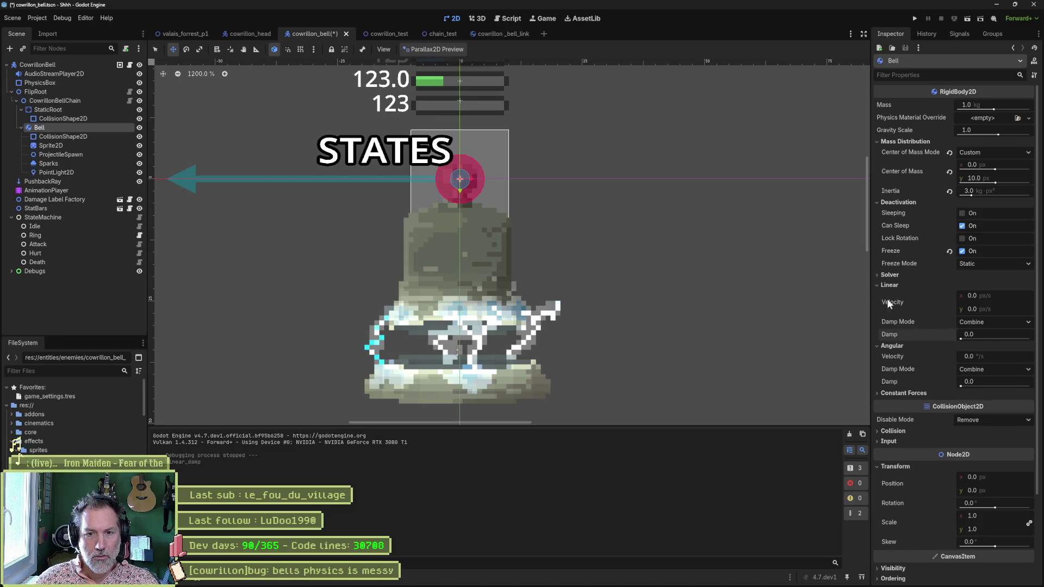
- Run the forest level once more to check the bell's behaviour
{"action": "left_click", "coordinate": [182, 34]}
{"action": "key", "text": "F6"}
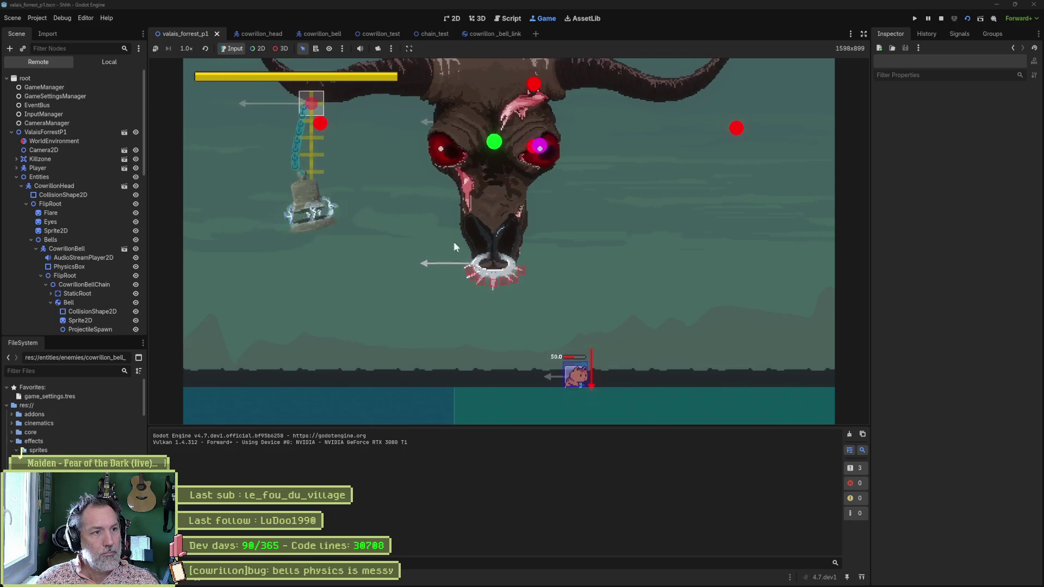
{"action": "key", "text": "F8"}
- Set linear damping to 1 on both the Bell and the chain link
{"action": "left_click", "coordinate": [313, 34]}
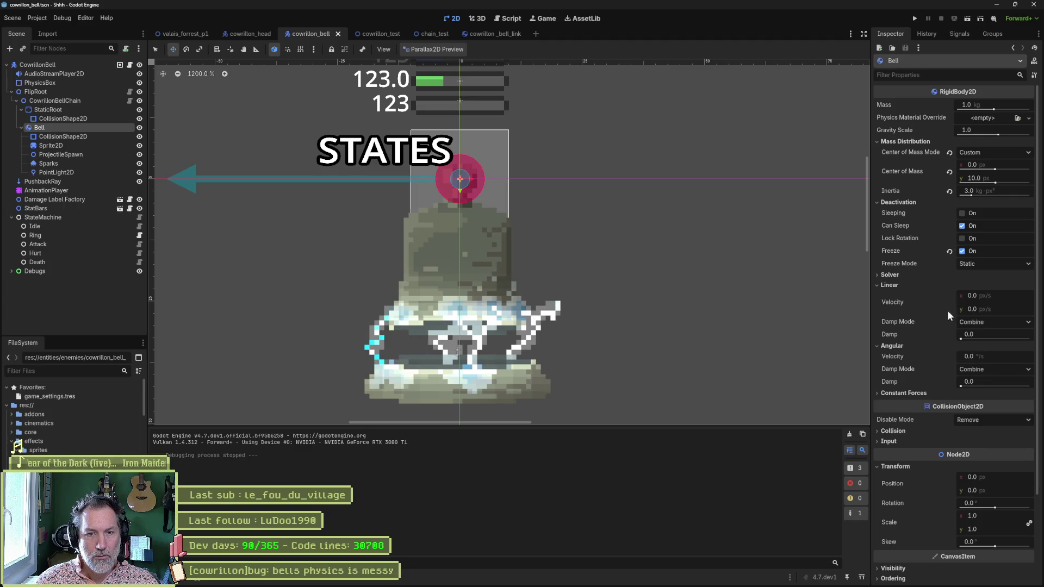
{"action": "left_click", "coordinate": [987, 334]}
{"action": "type", "text": "1"}
{"action": "key", "text": "Return"}
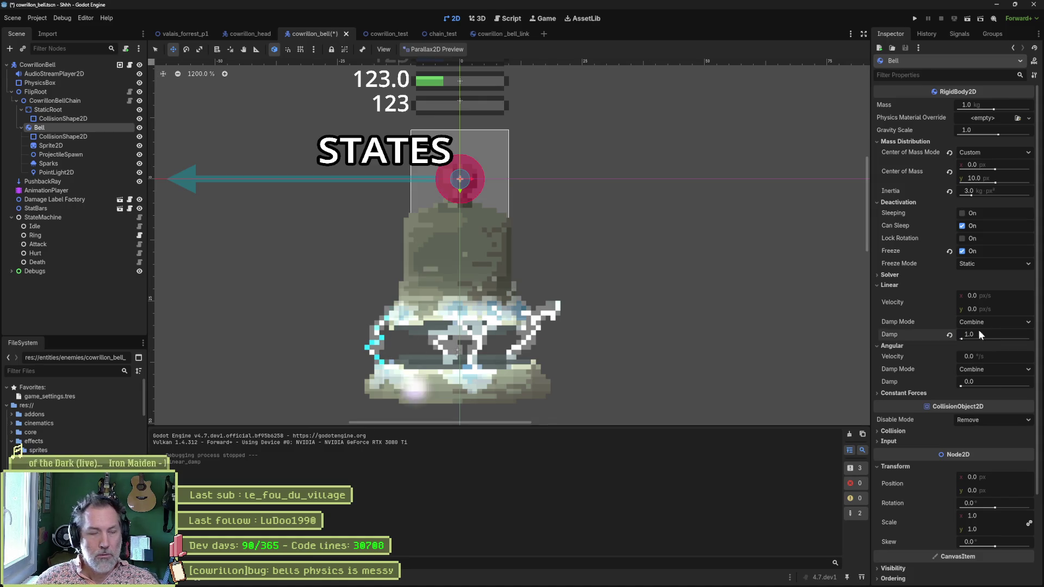
{"action": "left_click", "coordinate": [494, 36]}
{"action": "left_click", "coordinate": [986, 355]}
{"action": "left_click_drag", "start_coordinate": [959, 315], "coordinate": [975, 314]}
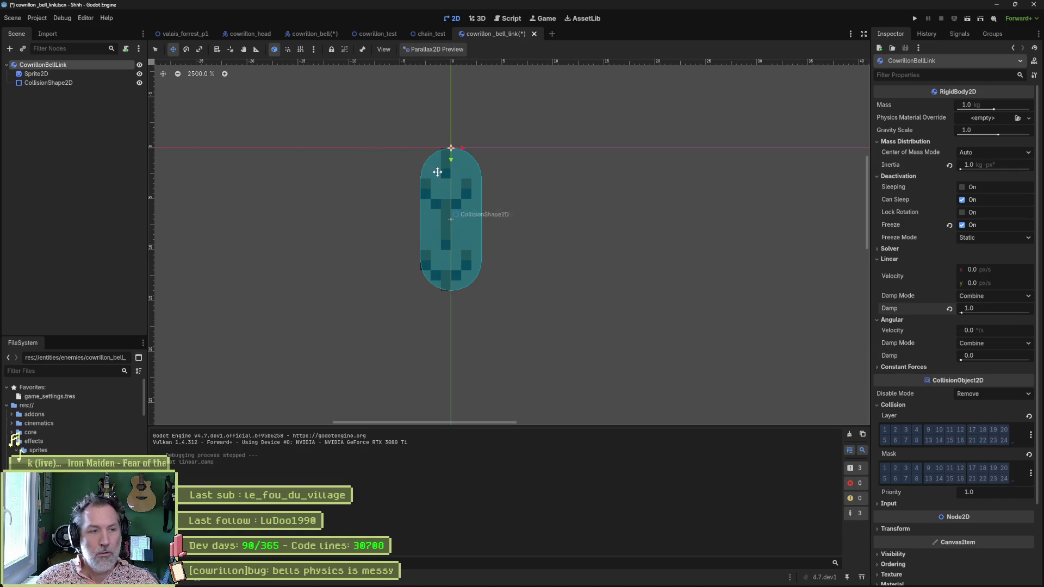
- Test the restored damping in the forest level, then select StaticRoot in the bell scene
{"action": "left_click", "coordinate": [183, 34]}
{"action": "key", "text": "F5"}
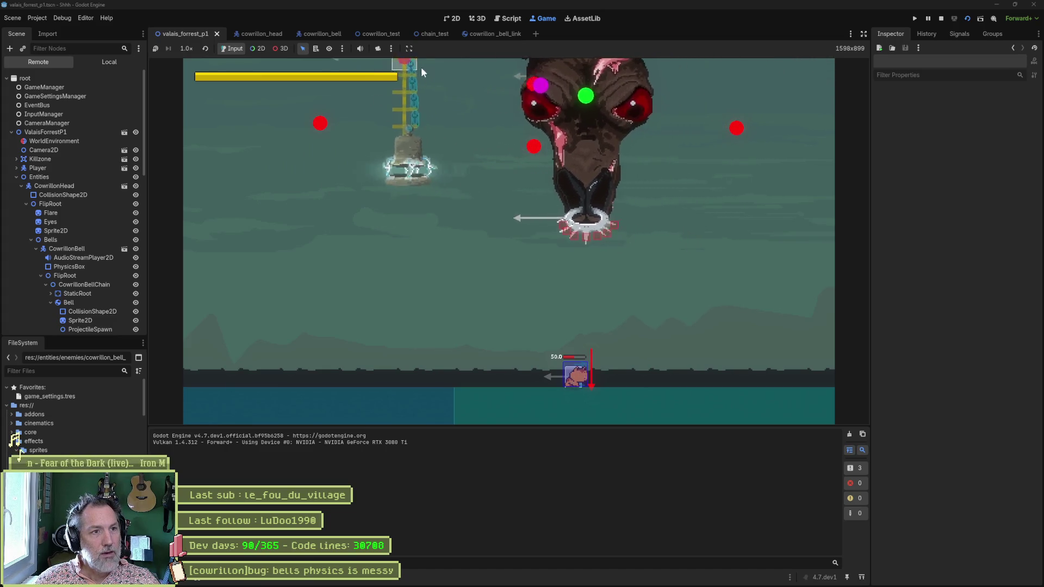
{"action": "left_click", "coordinate": [941, 18]}
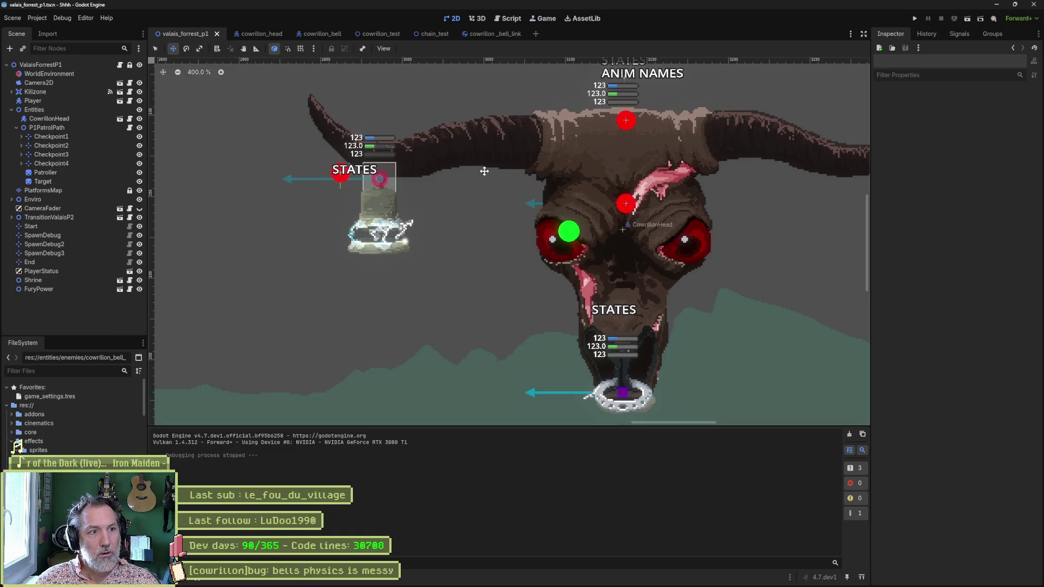
{"action": "left_click", "coordinate": [328, 33]}
{"action": "left_click", "coordinate": [77, 111]}
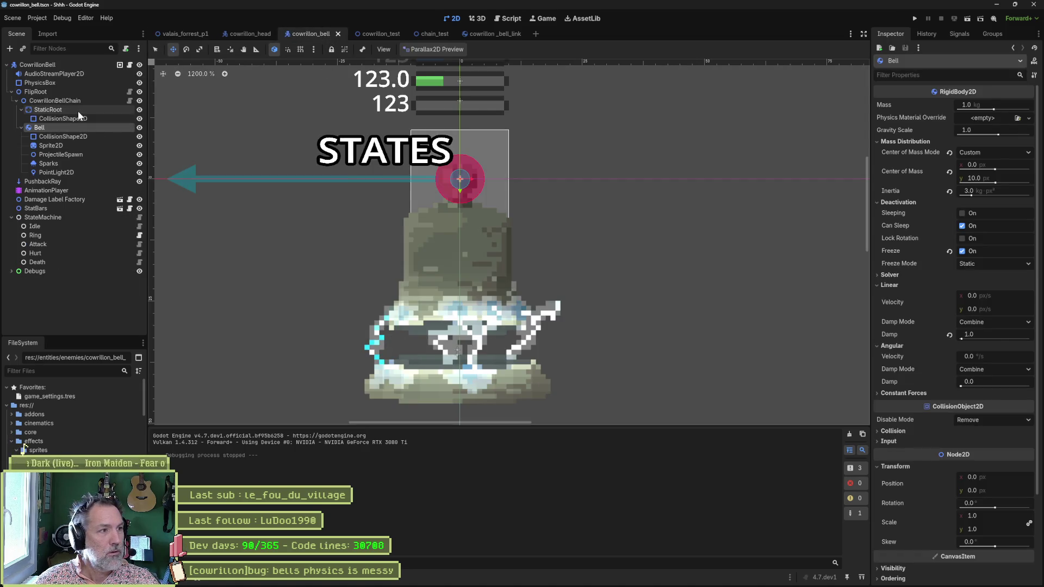